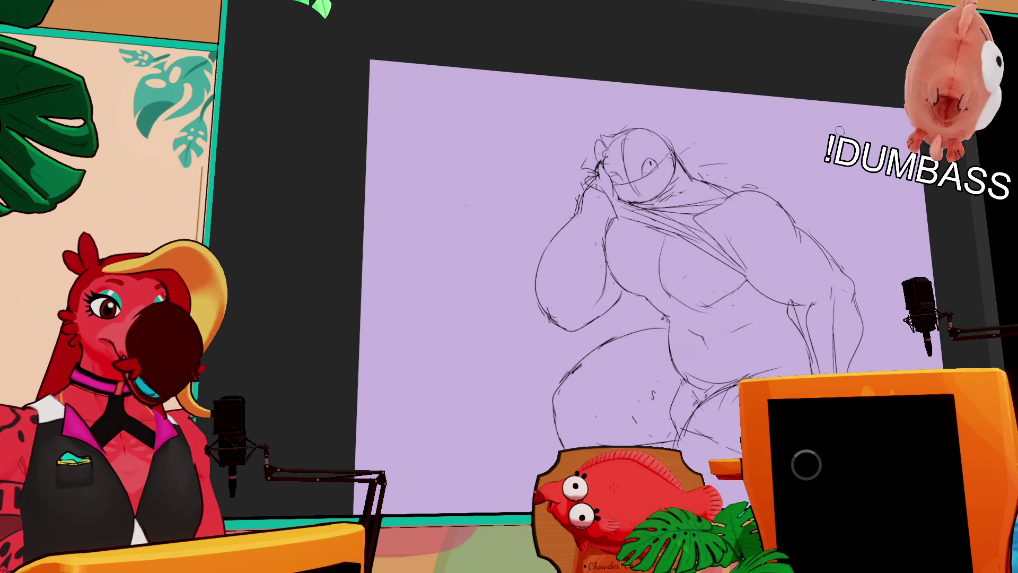
Step: Add short pen strokes along the figure's right thigh and belly line
{"action": "left_click_drag", "start_coordinate": [805, 224], "coordinate": [755, 184]}
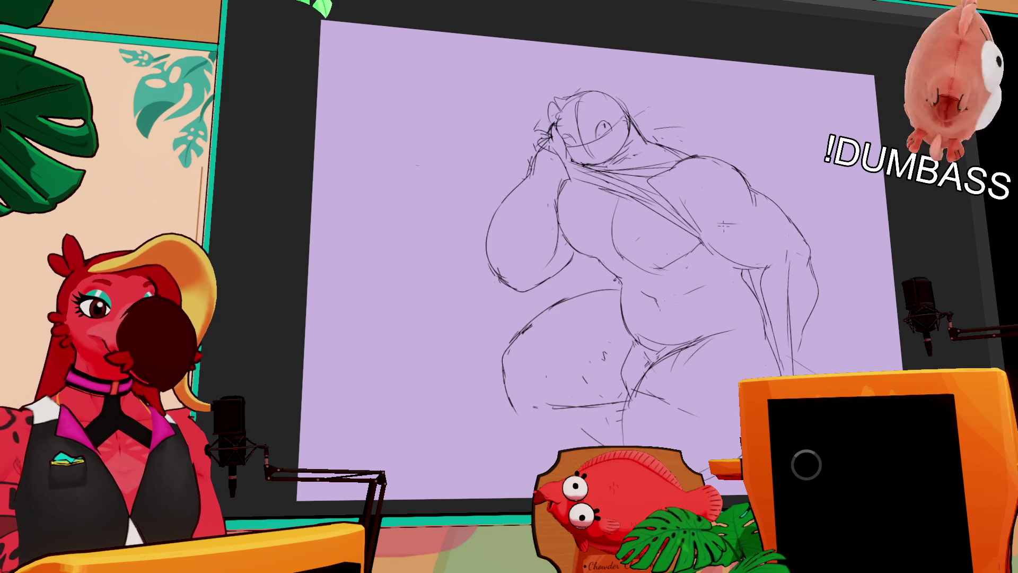
{"action": "scroll", "coordinate": [807, 216], "scroll_direction": "down", "scroll_amount": 2}
{"action": "left_click_drag", "start_coordinate": [789, 275], "coordinate": [789, 258]}
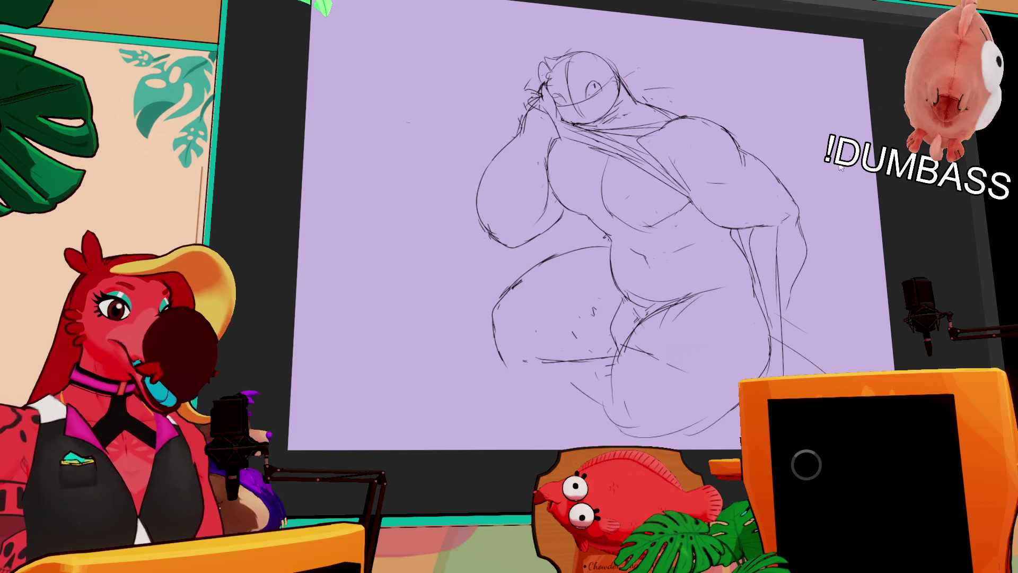
{"action": "mouse_move", "coordinate": [825, 207]}
{"action": "left_mouse_down"}
{"action": "mouse_move", "coordinate": [805, 224]}
{"action": "mouse_move", "coordinate": [764, 201]}
{"action": "left_mouse_up"}
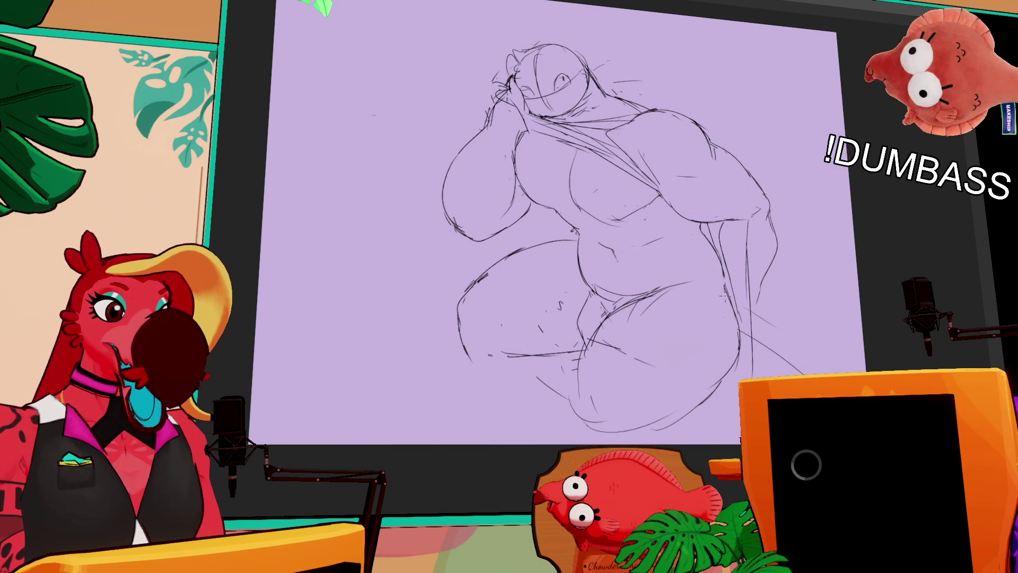
{"action": "left_click_drag", "start_coordinate": [726, 299], "coordinate": [743, 360]}
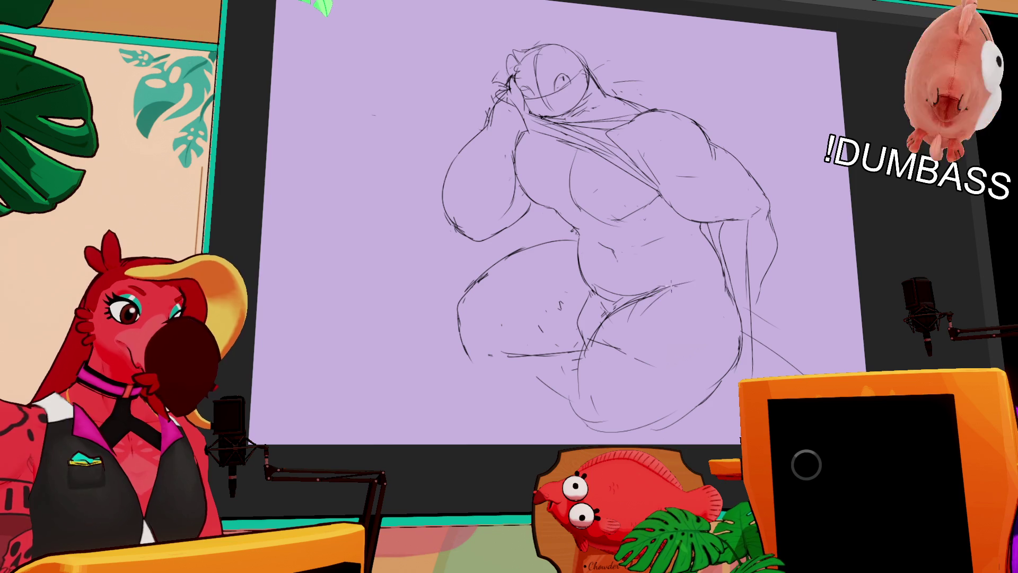
{"action": "left_click_drag", "start_coordinate": [666, 291], "coordinate": [717, 280]}
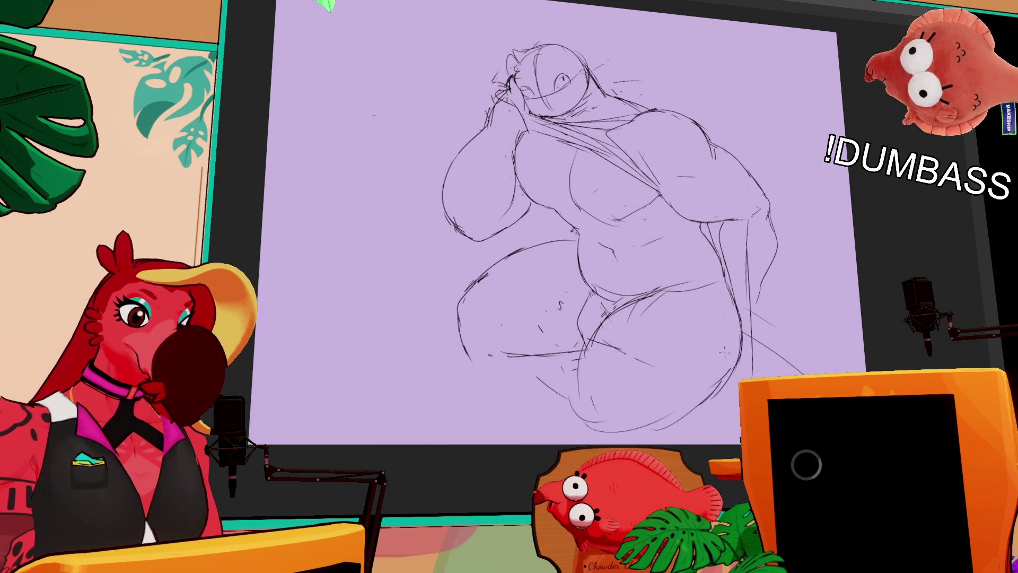
Step: Sketch new lower-leg strokes and the lower-right leg contour
{"action": "left_click_drag", "start_coordinate": [712, 365], "coordinate": [745, 308]}
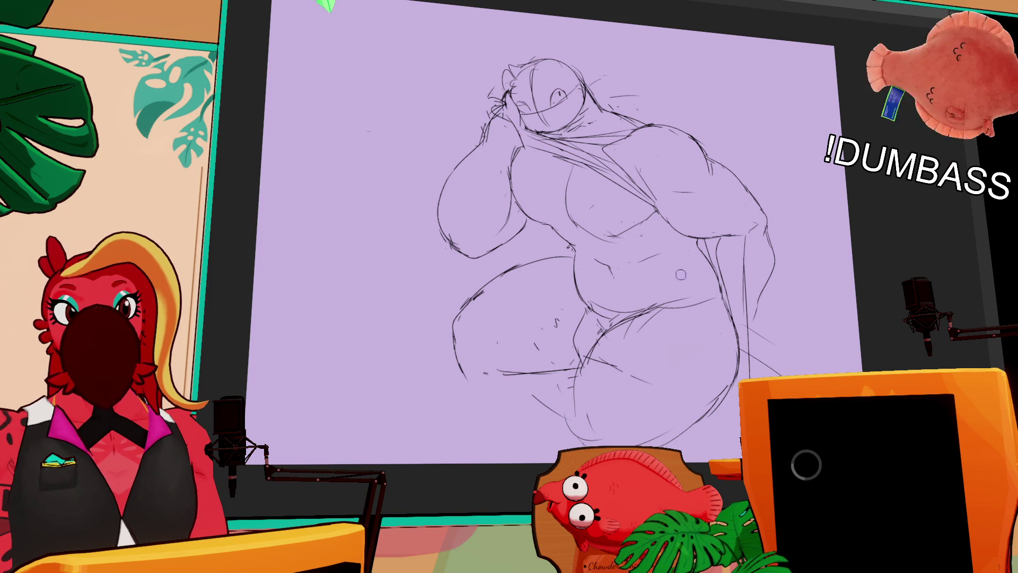
{"action": "left_click_drag", "start_coordinate": [662, 286], "coordinate": [678, 295]}
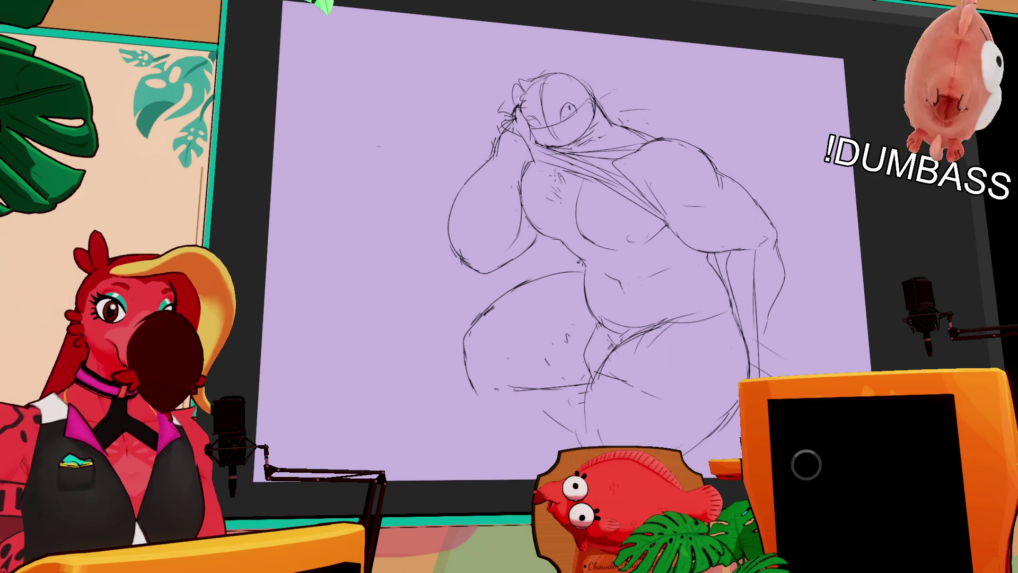
{"action": "left_click_drag", "start_coordinate": [698, 223], "coordinate": [698, 193]}
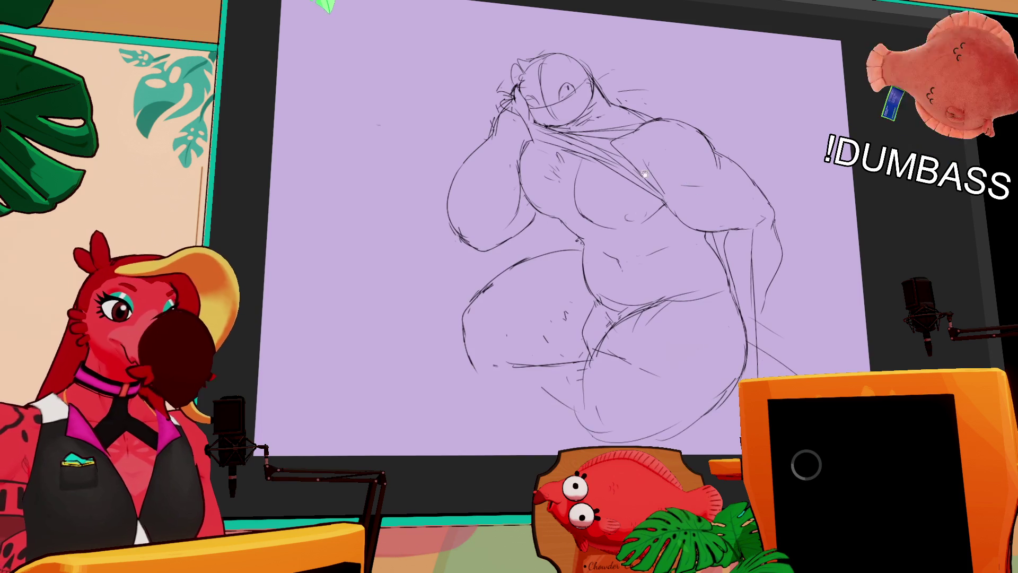
{"action": "left_click_drag", "start_coordinate": [661, 287], "coordinate": [661, 261]}
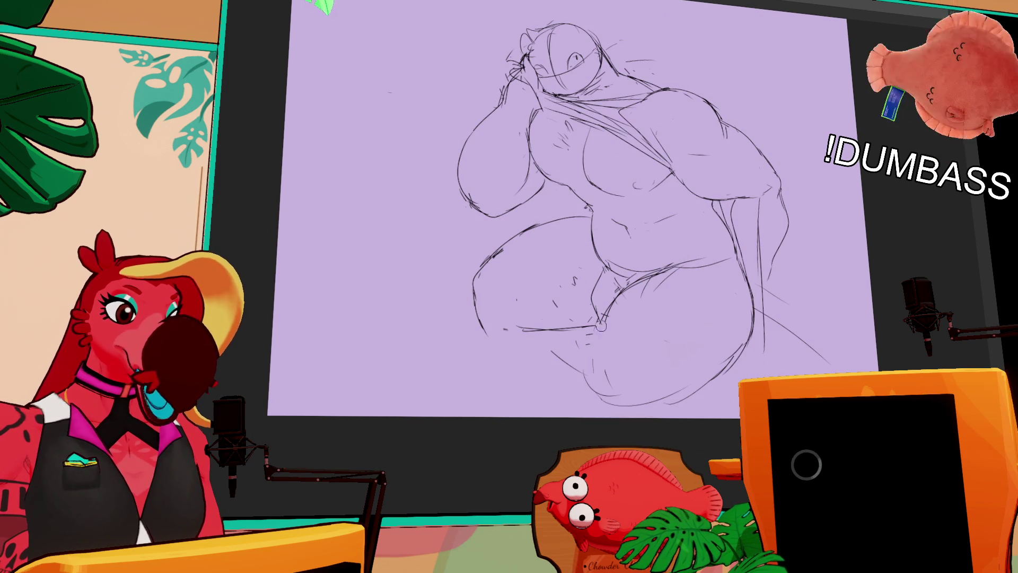
{"action": "mouse_move", "coordinate": [603, 332]}
{"action": "left_mouse_down"}
{"action": "mouse_move", "coordinate": [587, 351]}
{"action": "mouse_move", "coordinate": [596, 416]}
{"action": "left_mouse_up"}
{"action": "left_click_drag", "start_coordinate": [583, 368], "coordinate": [593, 418]}
{"action": "left_click_drag", "start_coordinate": [669, 395], "coordinate": [657, 416]}
{"action": "left_click_drag", "start_coordinate": [684, 393], "coordinate": [678, 420]}
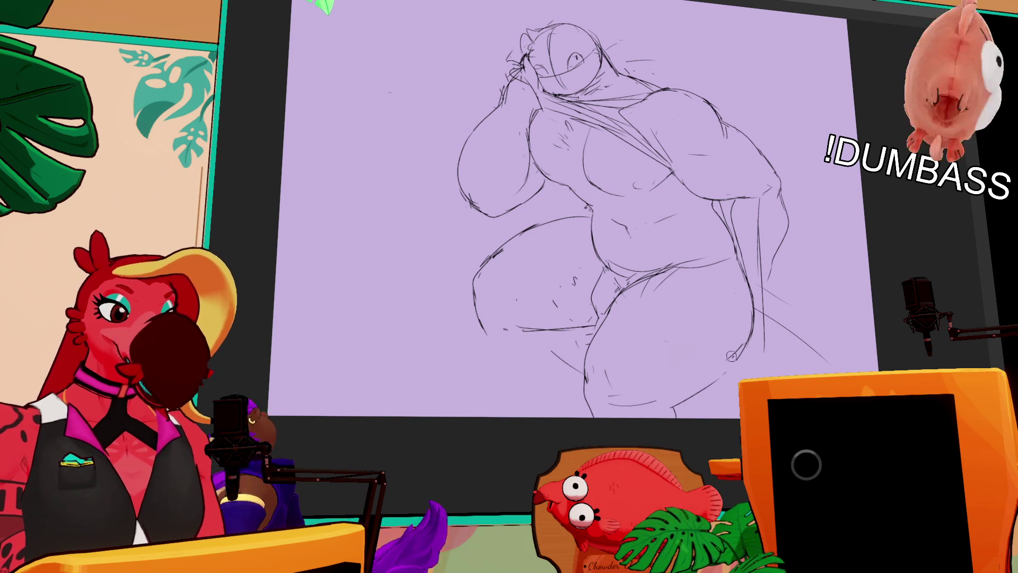
{"action": "mouse_move", "coordinate": [671, 410]}
{"action": "left_mouse_down"}
{"action": "mouse_move", "coordinate": [736, 357]}
{"action": "mouse_move", "coordinate": [750, 324]}
{"action": "left_mouse_up"}
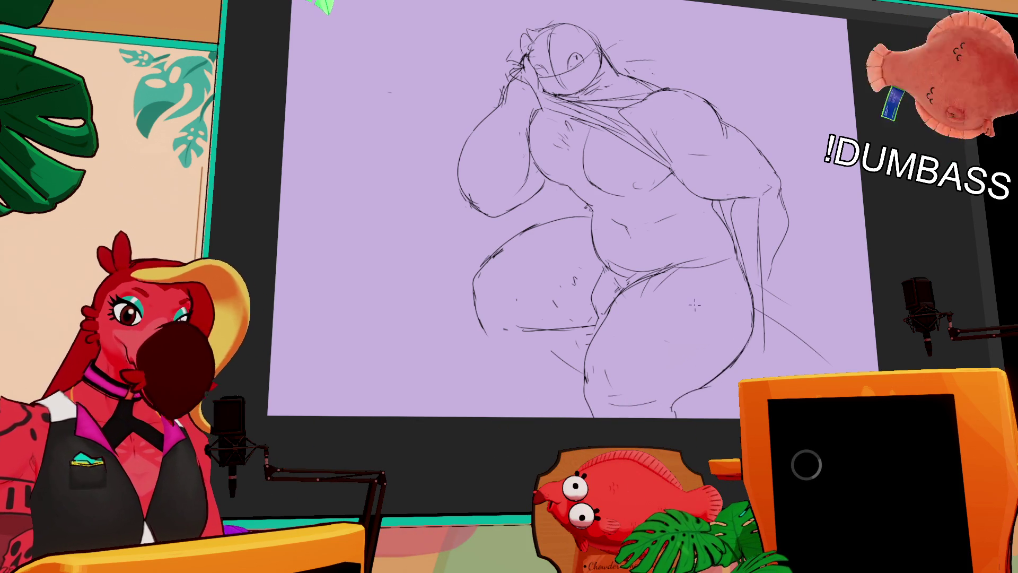
Step: Redraw the left-leg contour and left thigh outline, then lasso the stray thigh lines
{"action": "left_click_drag", "start_coordinate": [677, 232], "coordinate": [704, 171]}
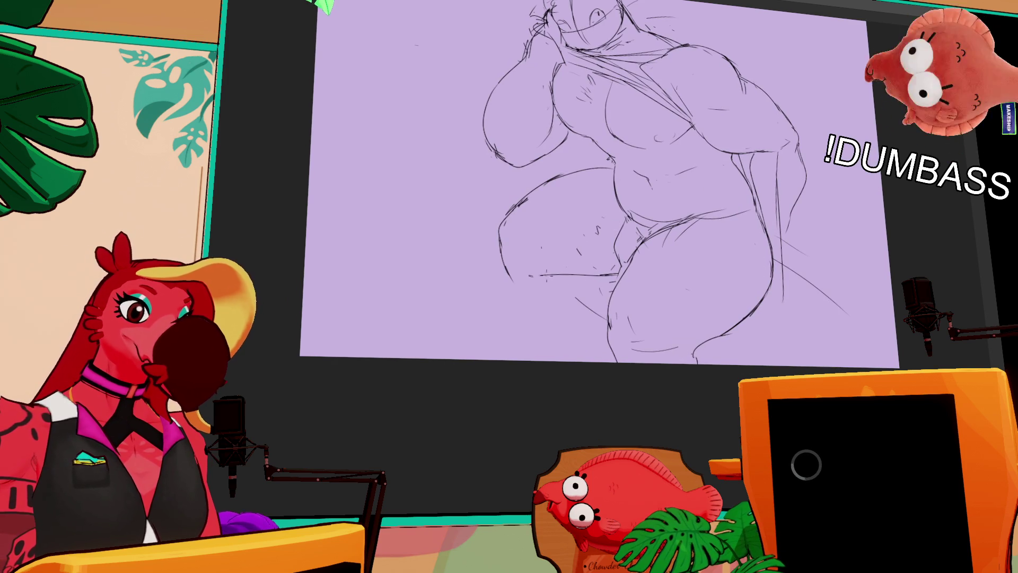
{"action": "key", "text": "ctrl+z"}
{"action": "left_click_drag", "start_coordinate": [493, 234], "coordinate": [510, 316]}
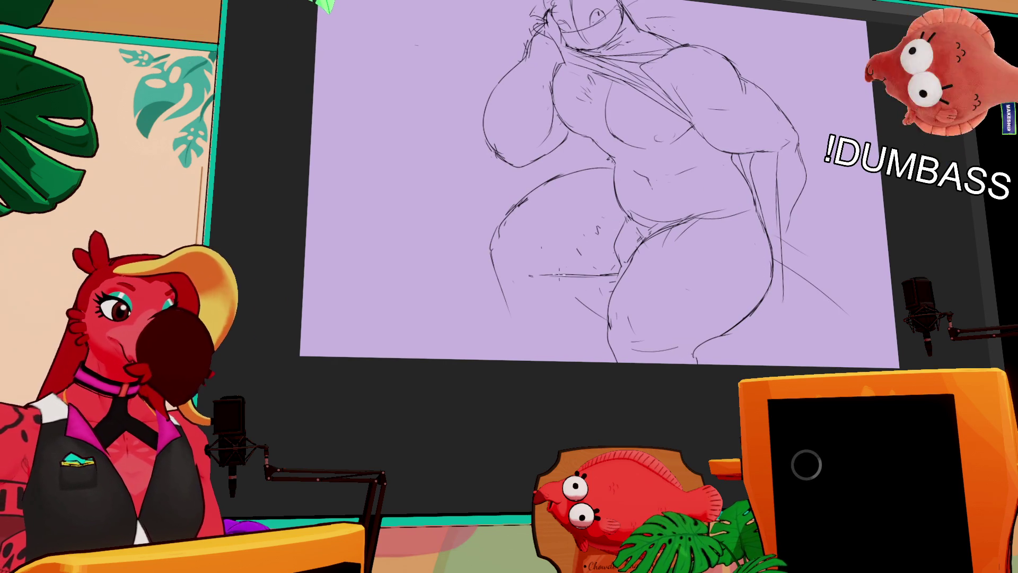
{"action": "left_click_drag", "start_coordinate": [539, 274], "coordinate": [562, 275]}
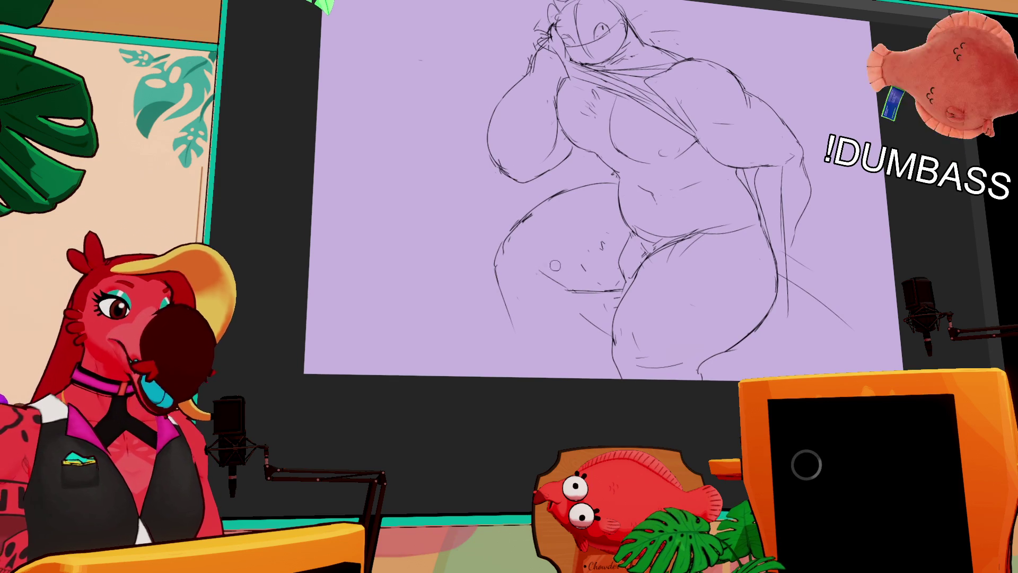
{"action": "left_click_drag", "start_coordinate": [540, 280], "coordinate": [570, 290]}
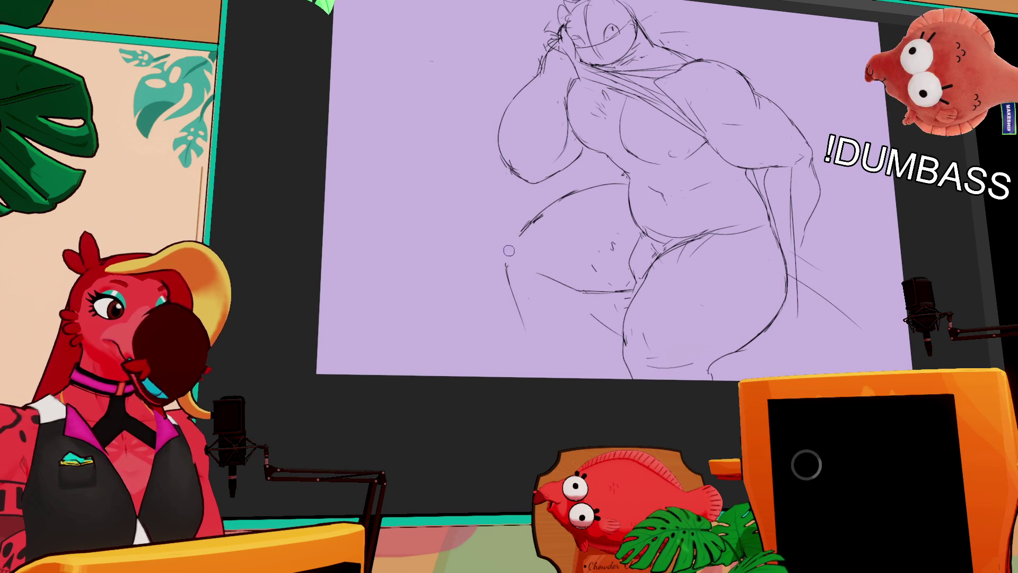
{"action": "left_click_drag", "start_coordinate": [533, 216], "coordinate": [510, 241]}
{"action": "left_click_drag", "start_coordinate": [503, 287], "coordinate": [510, 242]}
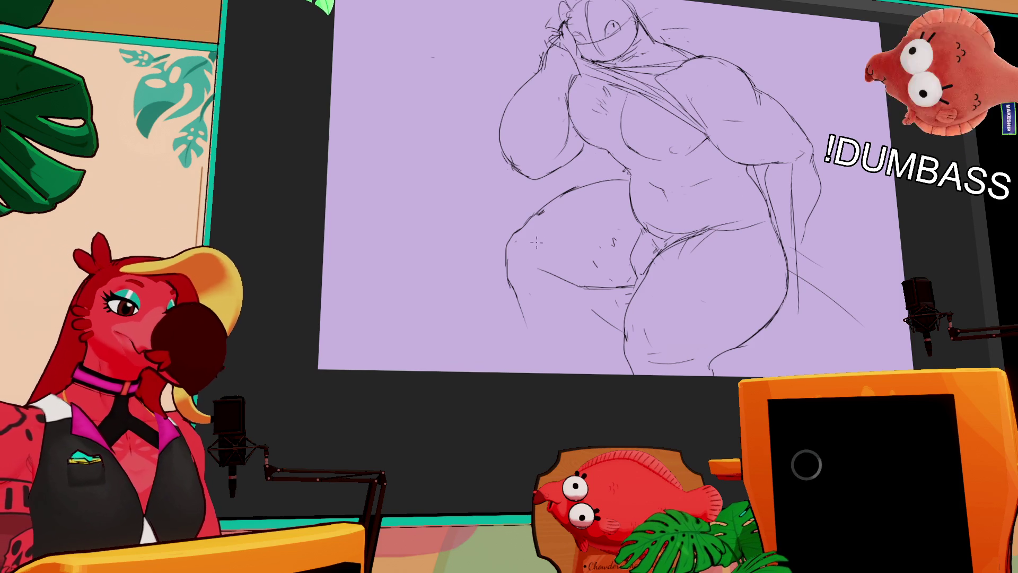
{"action": "left_click_drag", "start_coordinate": [512, 206], "coordinate": [525, 297]}
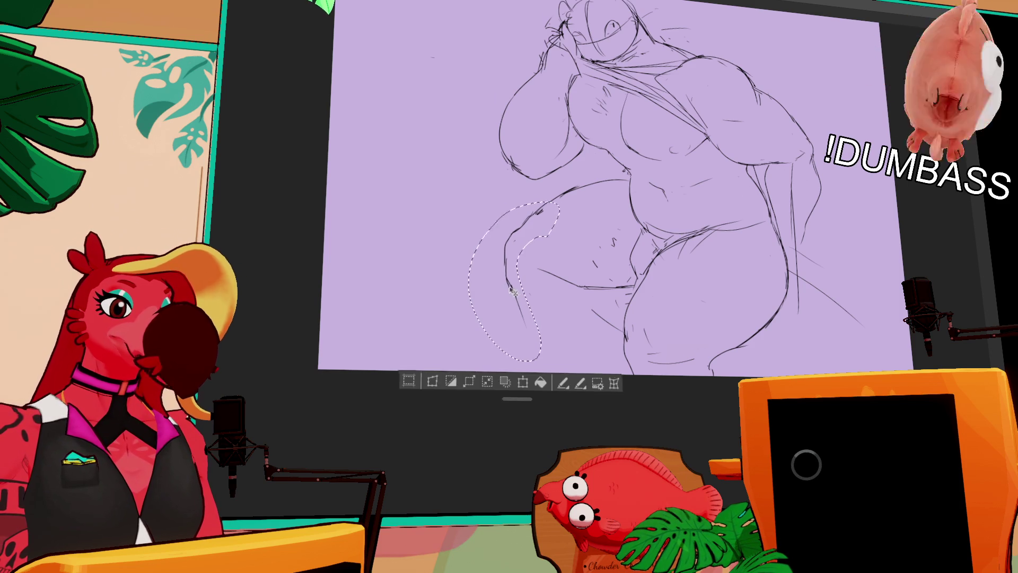
Step: Delete the lassoed stray lines inside the left thigh and deselect
{"action": "key", "text": "ctrl+d"}
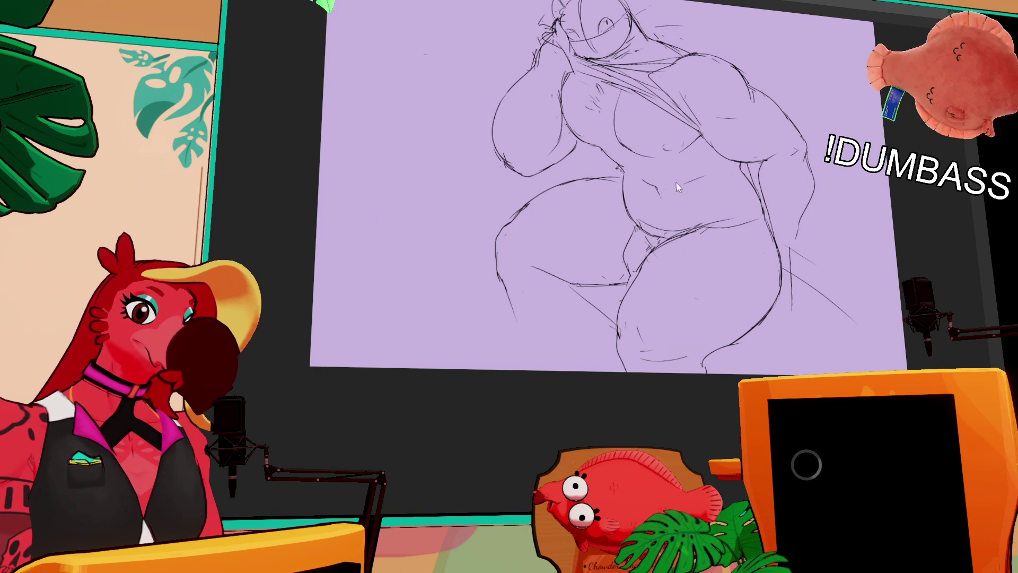
{"action": "left_click_drag", "start_coordinate": [762, 119], "coordinate": [734, 177]}
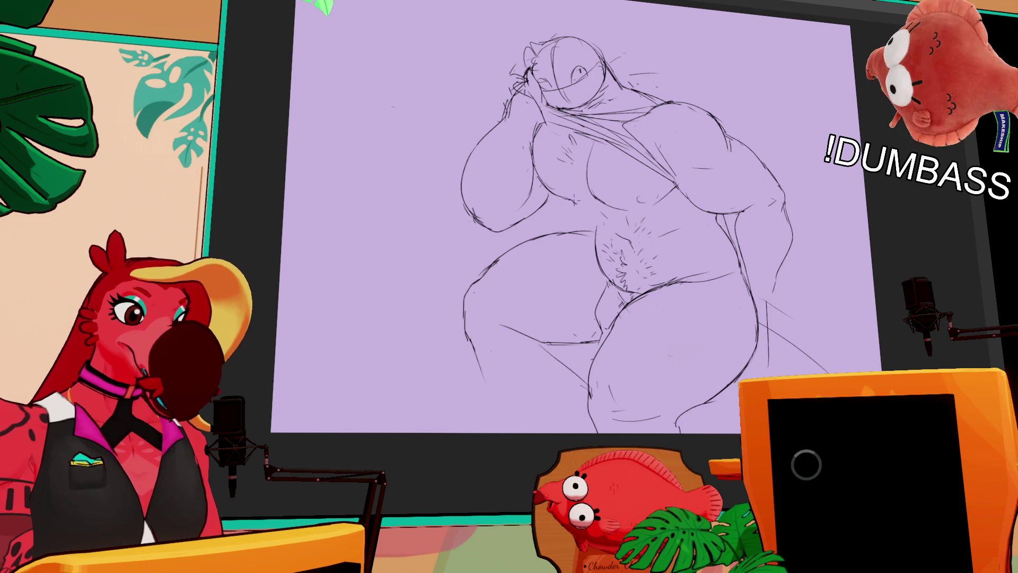
Step: Shift the view toward the figure's lower belly and groin
{"action": "mouse_move", "coordinate": [557, 174]}
{"action": "left_mouse_down"}
{"action": "mouse_move", "coordinate": [587, 202]}
{"action": "mouse_move", "coordinate": [556, 175]}
{"action": "left_mouse_up"}
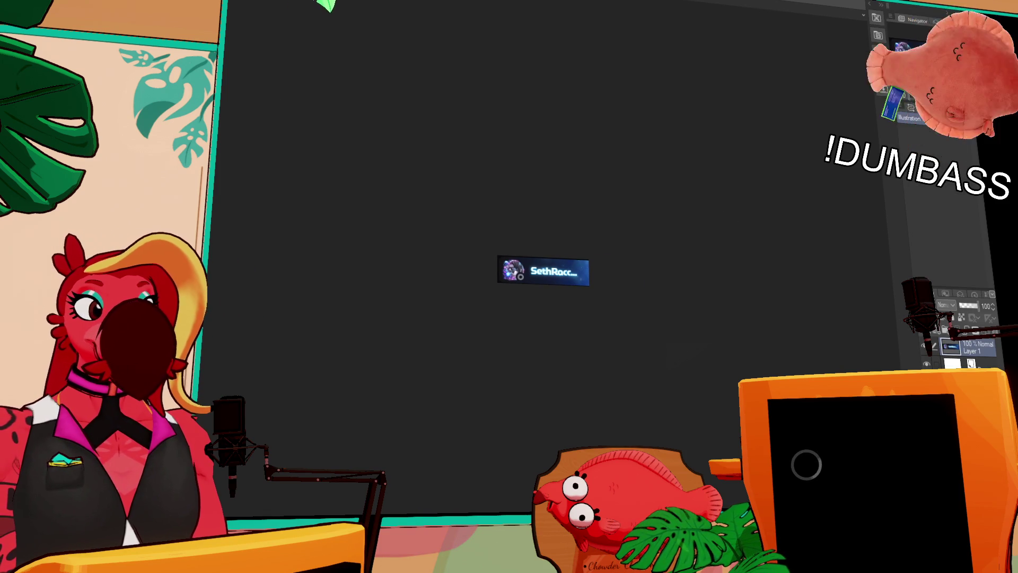
{"action": "scroll", "coordinate": [490, 260], "scroll_direction": "up", "scroll_amount": 5}
{"action": "scroll", "coordinate": [773, 234], "scroll_direction": "up", "scroll_amount": 4}
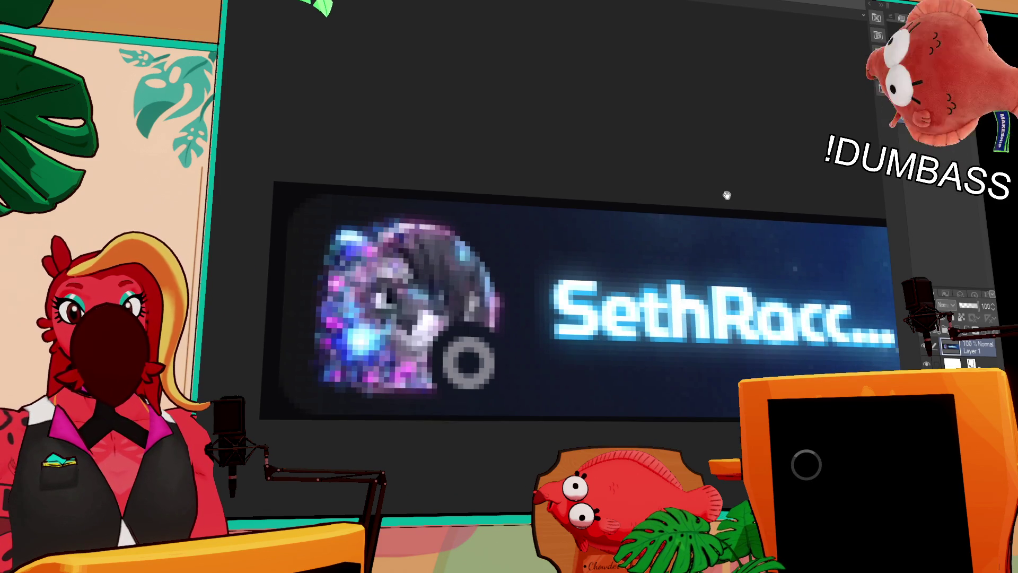
{"action": "scroll", "coordinate": [757, 166], "scroll_direction": "down", "scroll_amount": 1}
{"action": "scroll", "coordinate": [757, 176], "scroll_direction": "up", "scroll_amount": 1}
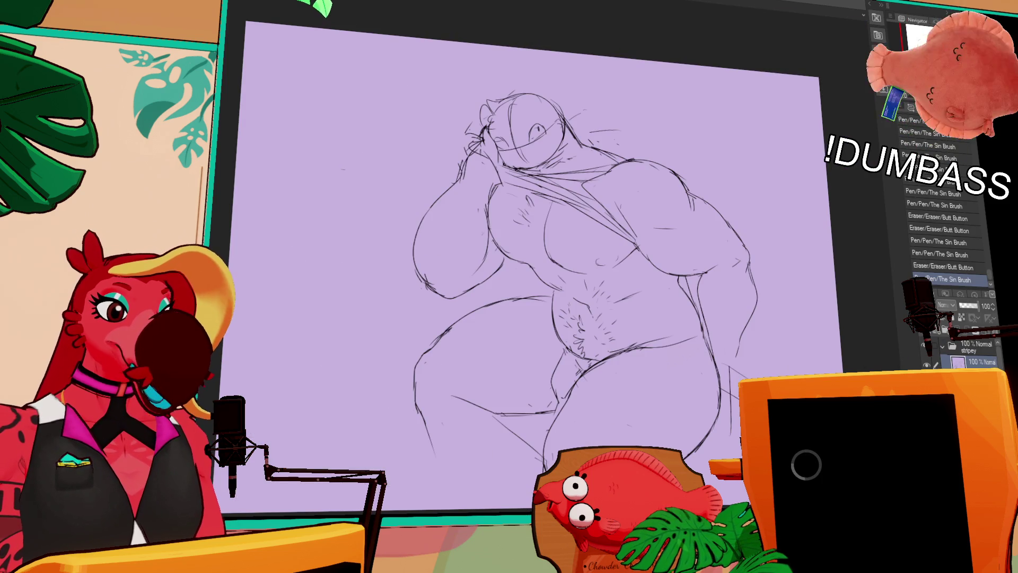
Step: Outline the briefs and fill them solid black
{"action": "mouse_move", "coordinate": [590, 334]}
{"action": "left_mouse_down"}
{"action": "mouse_move", "coordinate": [607, 322]}
{"action": "mouse_move", "coordinate": [596, 305]}
{"action": "left_mouse_up"}
{"action": "mouse_move", "coordinate": [586, 340]}
{"action": "left_mouse_down"}
{"action": "mouse_move", "coordinate": [610, 358]}
{"action": "mouse_move", "coordinate": [575, 369]}
{"action": "mouse_move", "coordinate": [578, 340]}
{"action": "left_mouse_up"}
{"action": "mouse_move", "coordinate": [575, 333]}
{"action": "left_mouse_down"}
{"action": "mouse_move", "coordinate": [655, 331]}
{"action": "mouse_move", "coordinate": [707, 380]}
{"action": "left_mouse_up"}
{"action": "left_click", "coordinate": [583, 339]}
{"action": "left_click_drag", "start_coordinate": [567, 265], "coordinate": [563, 319]}
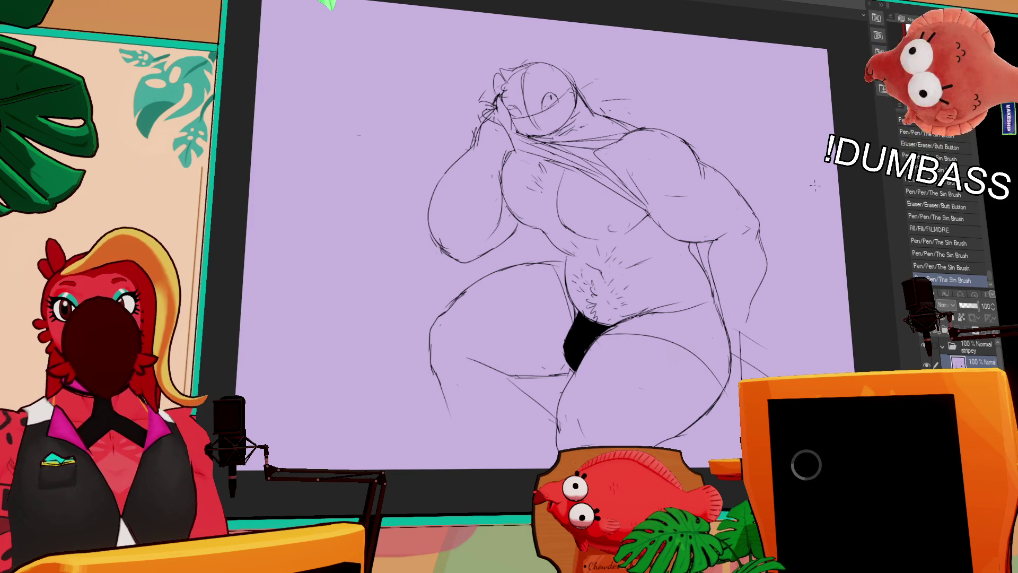
Step: Erase and redraw the lines at the right hip and elbow, undoing extra strokes
{"action": "left_click_drag", "start_coordinate": [775, 161], "coordinate": [776, 158]}
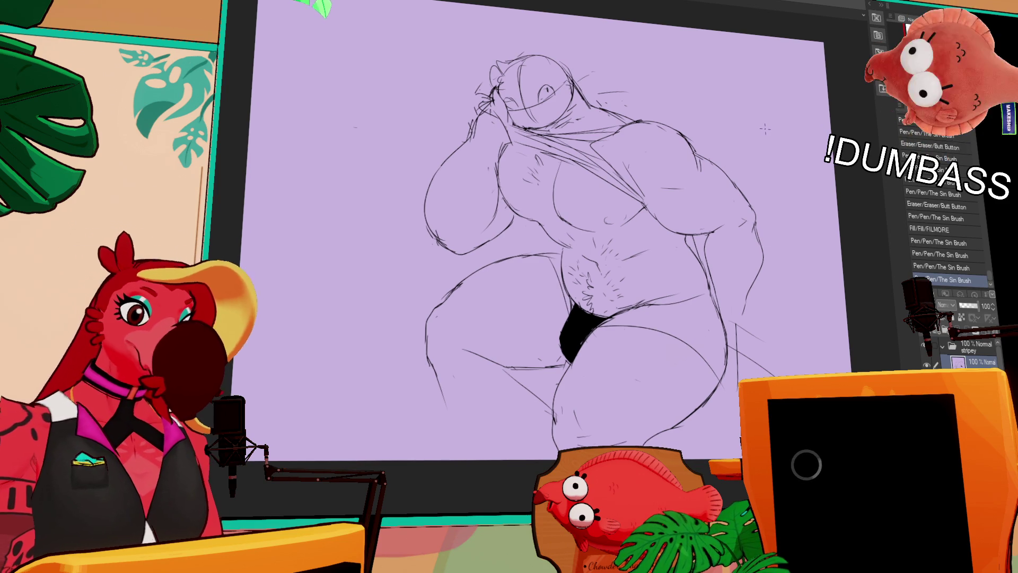
{"action": "left_click_drag", "start_coordinate": [650, 311], "coordinate": [684, 302]}
{"action": "left_click_drag", "start_coordinate": [668, 308], "coordinate": [681, 300]}
{"action": "mouse_move", "coordinate": [748, 271]}
{"action": "left_mouse_down"}
{"action": "mouse_move", "coordinate": [699, 239]}
{"action": "mouse_move", "coordinate": [696, 220]}
{"action": "mouse_move", "coordinate": [711, 212]}
{"action": "mouse_move", "coordinate": [694, 223]}
{"action": "left_mouse_up"}
{"action": "mouse_move", "coordinate": [698, 218]}
{"action": "left_mouse_down"}
{"action": "mouse_move", "coordinate": [710, 212]}
{"action": "mouse_move", "coordinate": [698, 216]}
{"action": "left_mouse_up"}
{"action": "left_click_drag", "start_coordinate": [699, 216], "coordinate": [709, 211]}
{"action": "left_click_drag", "start_coordinate": [743, 257], "coordinate": [740, 287]}
{"action": "mouse_move", "coordinate": [751, 230]}
{"action": "left_mouse_down"}
{"action": "mouse_move", "coordinate": [714, 297]}
{"action": "mouse_move", "coordinate": [737, 276]}
{"action": "mouse_move", "coordinate": [690, 283]}
{"action": "mouse_move", "coordinate": [727, 305]}
{"action": "mouse_move", "coordinate": [712, 302]}
{"action": "mouse_move", "coordinate": [722, 308]}
{"action": "mouse_move", "coordinate": [699, 327]}
{"action": "mouse_move", "coordinate": [737, 323]}
{"action": "left_mouse_up"}
{"action": "key", "text": "ctrl+z"}
{"action": "key", "text": "ctrl+z"}
{"action": "key", "text": "ctrl+z"}
{"action": "key", "text": "ctrl+z"}
{"action": "key", "text": "ctrl+z"}
{"action": "left_click_drag", "start_coordinate": [730, 320], "coordinate": [747, 326]}
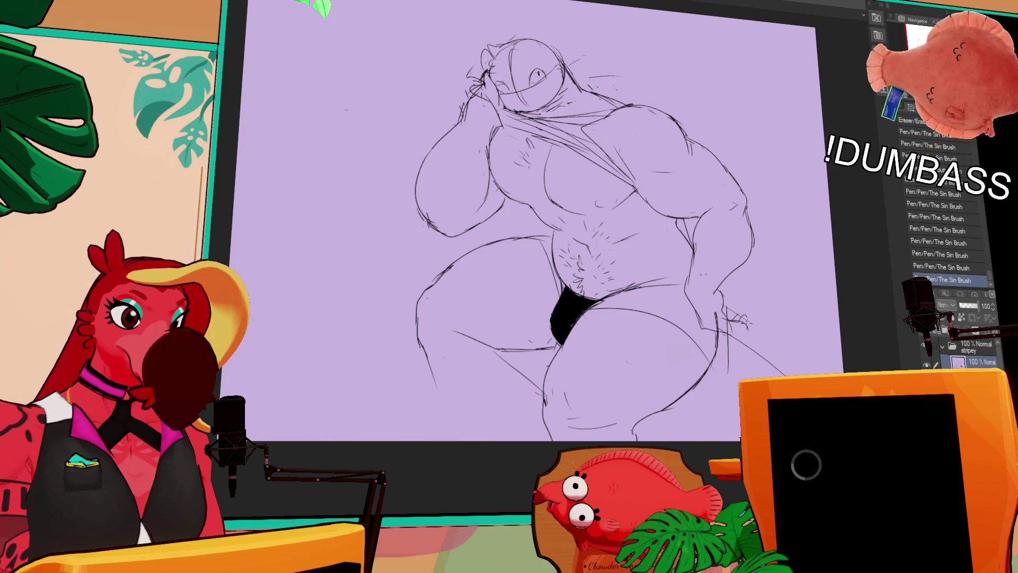
Step: Erase and redraw the right hip, arm and shoulder lines, undoing one stroke
{"action": "left_click_drag", "start_coordinate": [673, 280], "coordinate": [689, 301]}
{"action": "left_click_drag", "start_coordinate": [705, 235], "coordinate": [727, 196]}
{"action": "mouse_move", "coordinate": [687, 253]}
{"action": "left_mouse_down"}
{"action": "mouse_move", "coordinate": [695, 263]}
{"action": "mouse_move", "coordinate": [725, 255]}
{"action": "mouse_move", "coordinate": [744, 282]}
{"action": "left_mouse_up"}
{"action": "left_click_drag", "start_coordinate": [718, 240], "coordinate": [726, 247]}
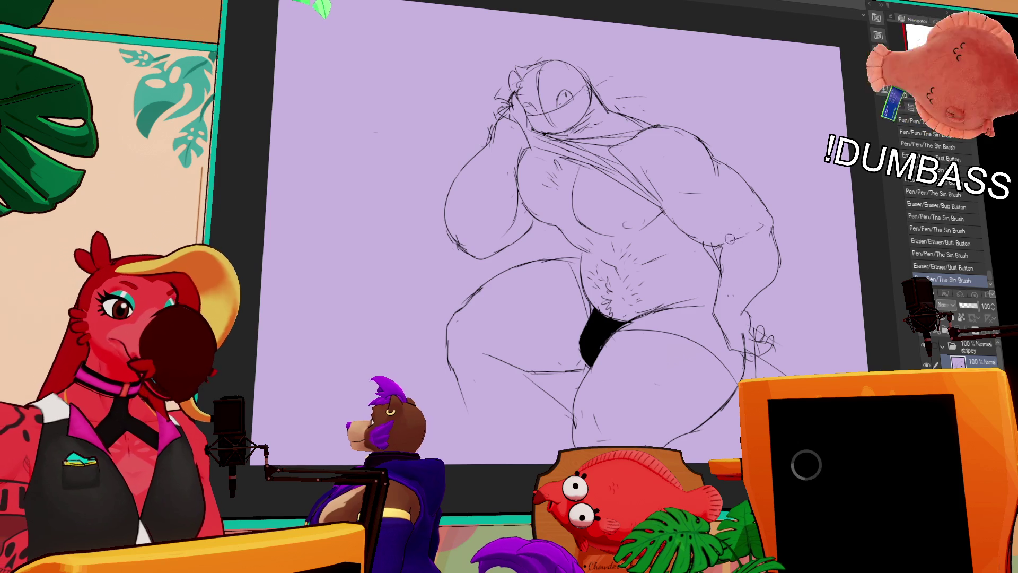
{"action": "mouse_move", "coordinate": [692, 185]}
{"action": "left_mouse_down"}
{"action": "mouse_move", "coordinate": [653, 178]}
{"action": "mouse_move", "coordinate": [671, 167]}
{"action": "left_mouse_up"}
{"action": "key", "text": "ctrl+z"}
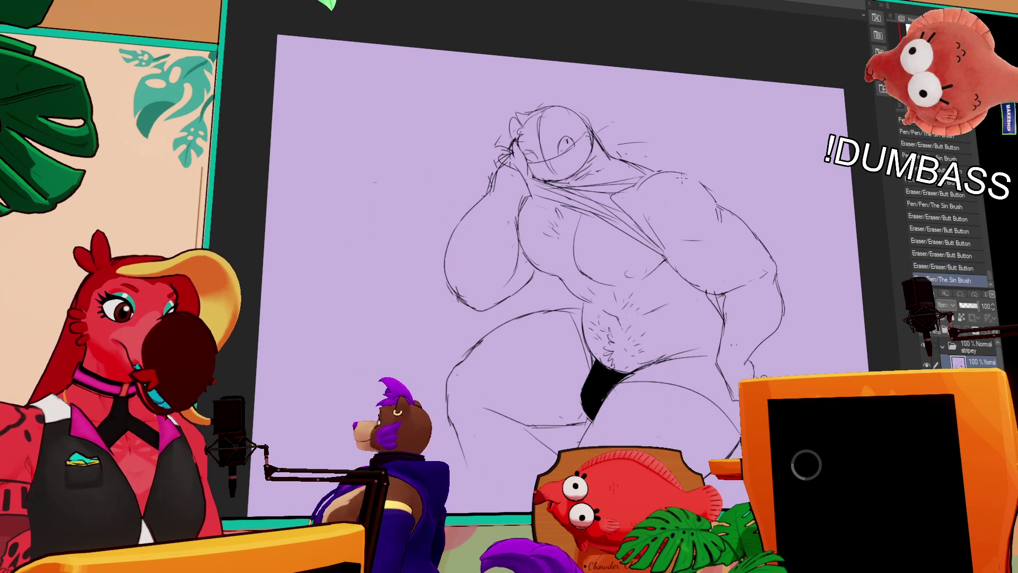
{"action": "mouse_move", "coordinate": [634, 177]}
{"action": "left_mouse_down"}
{"action": "mouse_move", "coordinate": [684, 169]}
{"action": "mouse_move", "coordinate": [668, 173]}
{"action": "left_mouse_up"}
Step: Touch up the hip strokes and add small strokes on the chest
{"action": "mouse_move", "coordinate": [711, 201]}
{"action": "left_mouse_down"}
{"action": "mouse_move", "coordinate": [721, 220]}
{"action": "mouse_move", "coordinate": [702, 243]}
{"action": "mouse_move", "coordinate": [687, 167]}
{"action": "left_mouse_up"}
{"action": "mouse_move", "coordinate": [694, 258]}
{"action": "left_mouse_down"}
{"action": "mouse_move", "coordinate": [684, 236]}
{"action": "mouse_move", "coordinate": [674, 256]}
{"action": "left_mouse_up"}
{"action": "mouse_move", "coordinate": [672, 259]}
{"action": "left_mouse_down"}
{"action": "mouse_move", "coordinate": [642, 284]}
{"action": "mouse_move", "coordinate": [689, 290]}
{"action": "left_mouse_up"}
{"action": "mouse_move", "coordinate": [656, 175]}
{"action": "left_mouse_down"}
{"action": "mouse_move", "coordinate": [670, 207]}
{"action": "mouse_move", "coordinate": [685, 211]}
{"action": "left_mouse_up"}
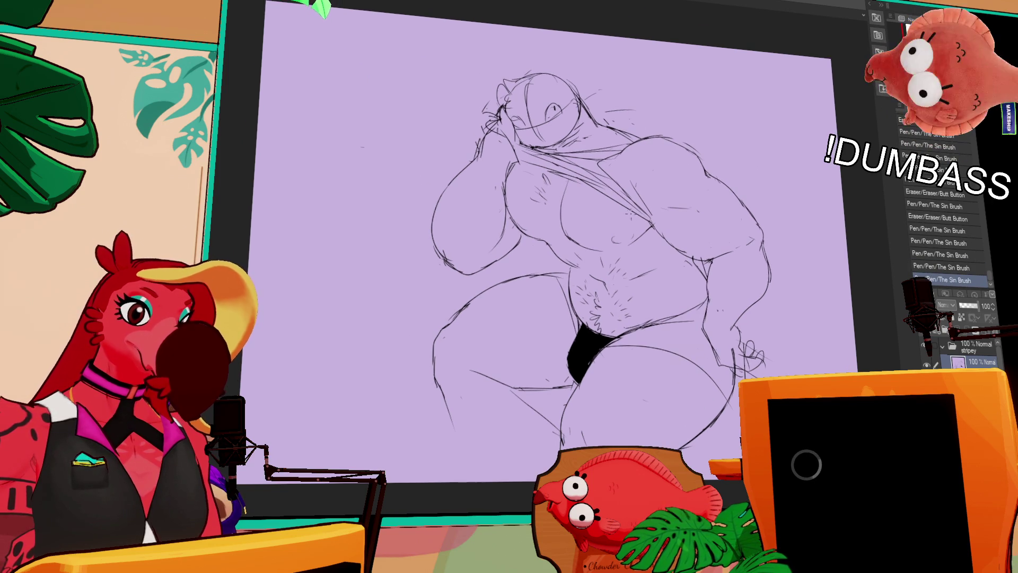
{"action": "mouse_move", "coordinate": [649, 181]}
{"action": "left_mouse_down"}
{"action": "mouse_move", "coordinate": [625, 218]}
{"action": "mouse_move", "coordinate": [659, 217]}
{"action": "left_mouse_up"}
{"action": "left_click_drag", "start_coordinate": [593, 124], "coordinate": [656, 209]}
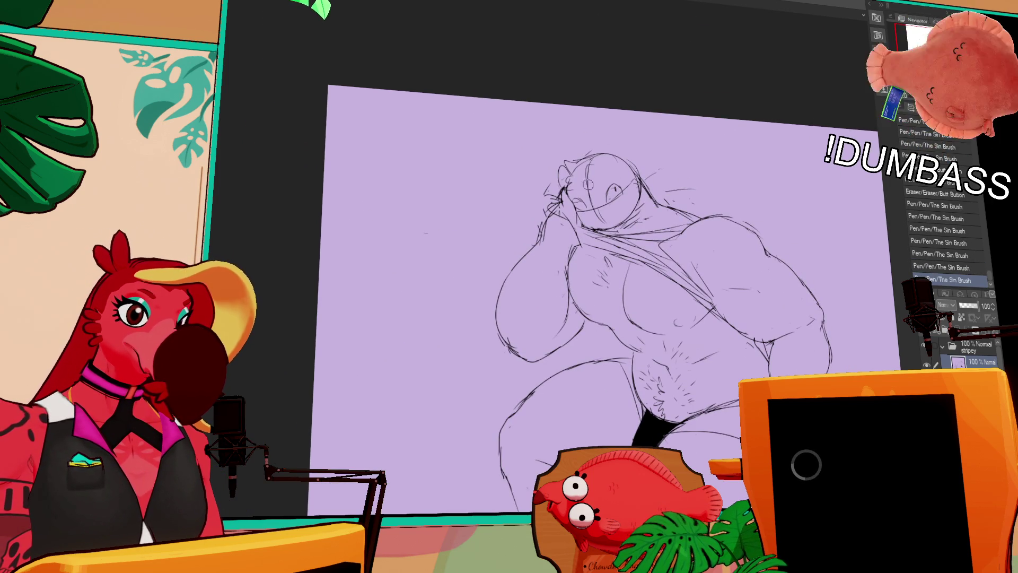
Step: Replace the face's mask band lines and rotate the selected eye into place
{"action": "left_click_drag", "start_coordinate": [578, 194], "coordinate": [636, 185]}
{"action": "left_click_drag", "start_coordinate": [581, 212], "coordinate": [634, 206]}
{"action": "mouse_move", "coordinate": [598, 170]}
{"action": "left_mouse_down"}
{"action": "mouse_move", "coordinate": [598, 228]}
{"action": "mouse_move", "coordinate": [624, 192]}
{"action": "mouse_move", "coordinate": [600, 214]}
{"action": "mouse_move", "coordinate": [601, 192]}
{"action": "mouse_move", "coordinate": [662, 195]}
{"action": "left_mouse_up"}
{"action": "key", "text": "m"}
{"action": "key", "text": "ctrl+t"}
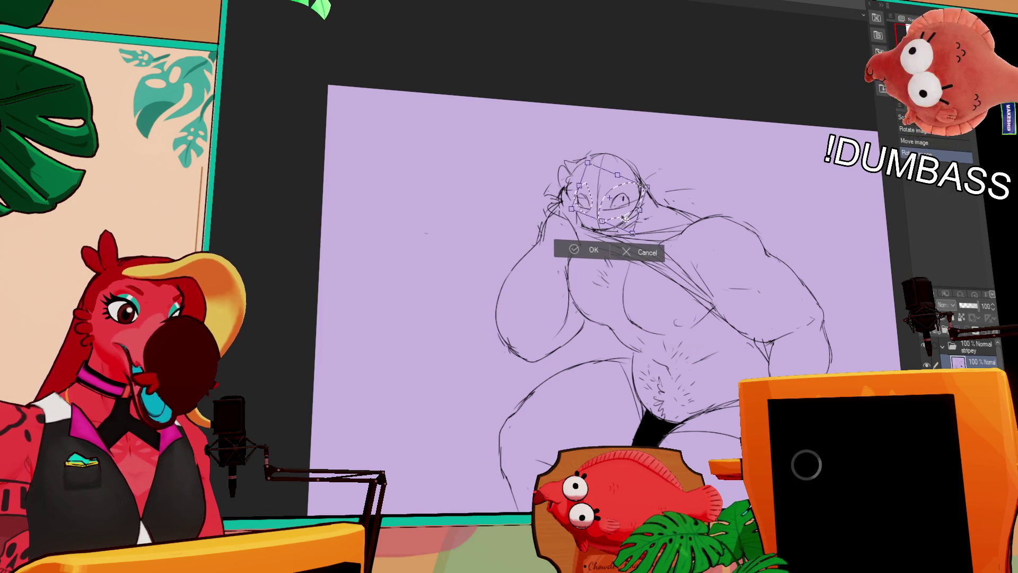
{"action": "key", "text": "Return"}
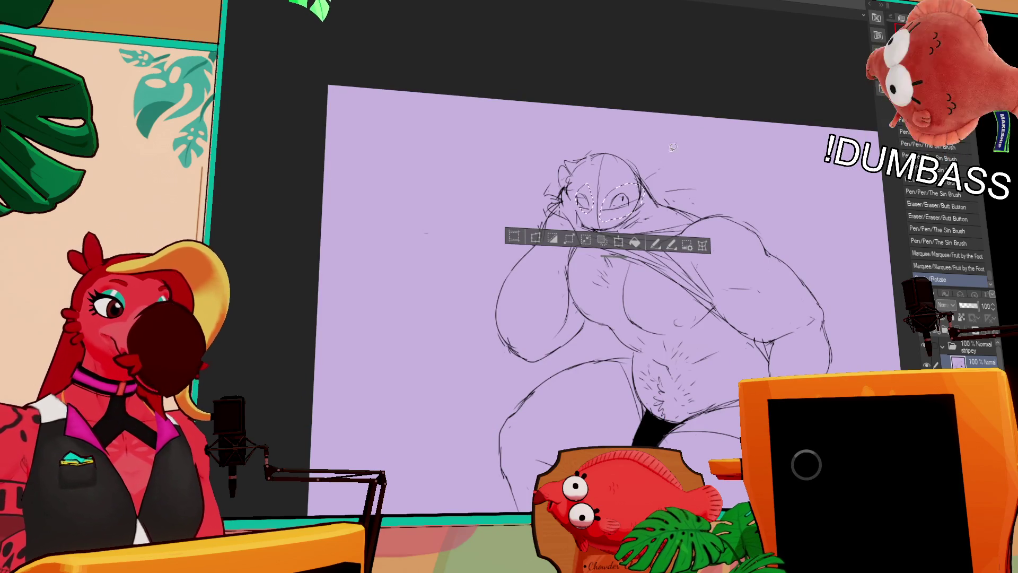
{"action": "key", "text": "ctrl+d"}
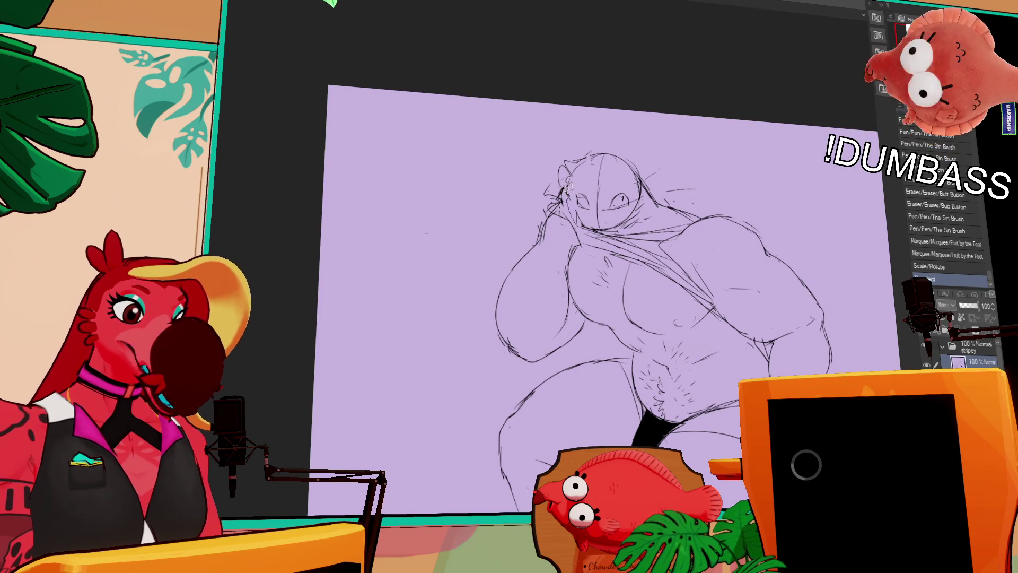
Step: Lasso the head and halo and scale them up slightly
{"action": "left_click_drag", "start_coordinate": [613, 228], "coordinate": [616, 213]}
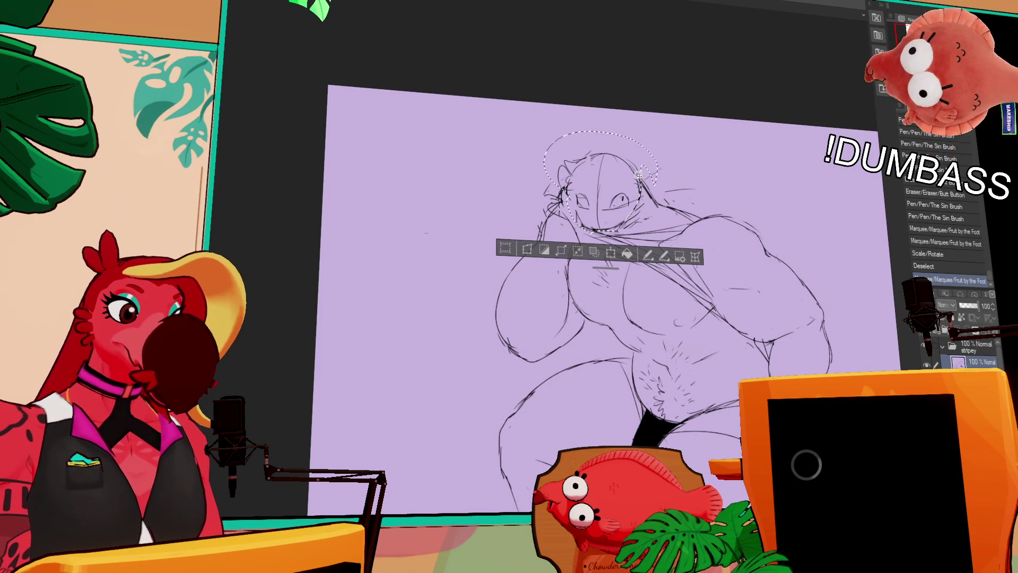
{"action": "key", "text": "ctrl+t"}
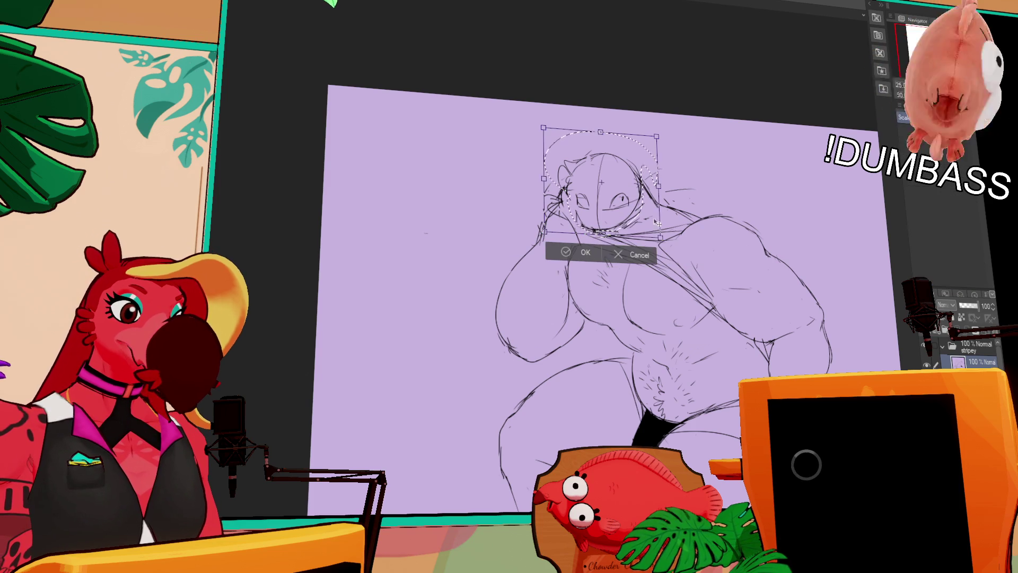
{"action": "left_click_drag", "start_coordinate": [660, 237], "coordinate": [656, 227]}
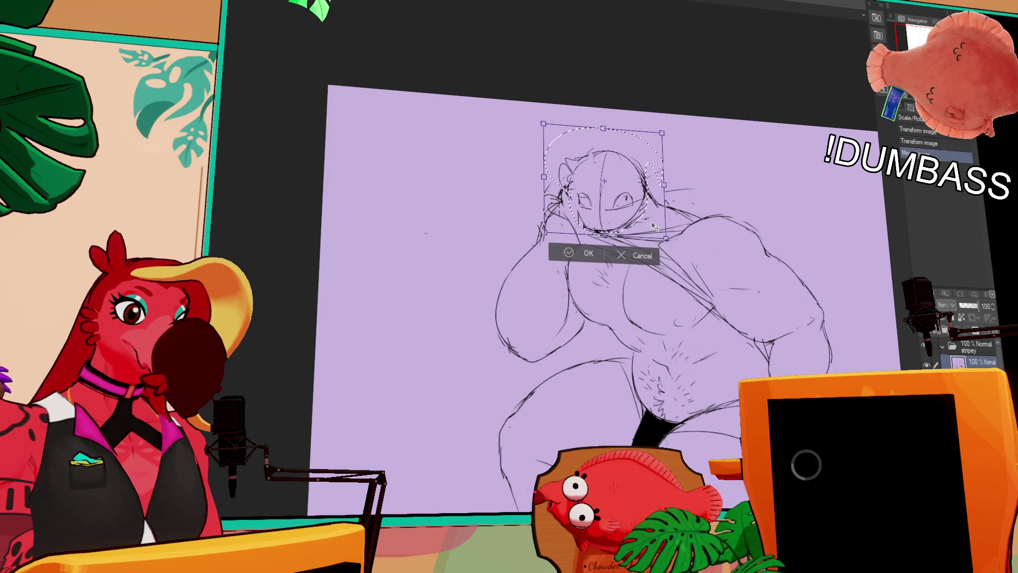
{"action": "key", "text": "Return"}
{"action": "left_click_drag", "start_coordinate": [753, 208], "coordinate": [752, 202]}
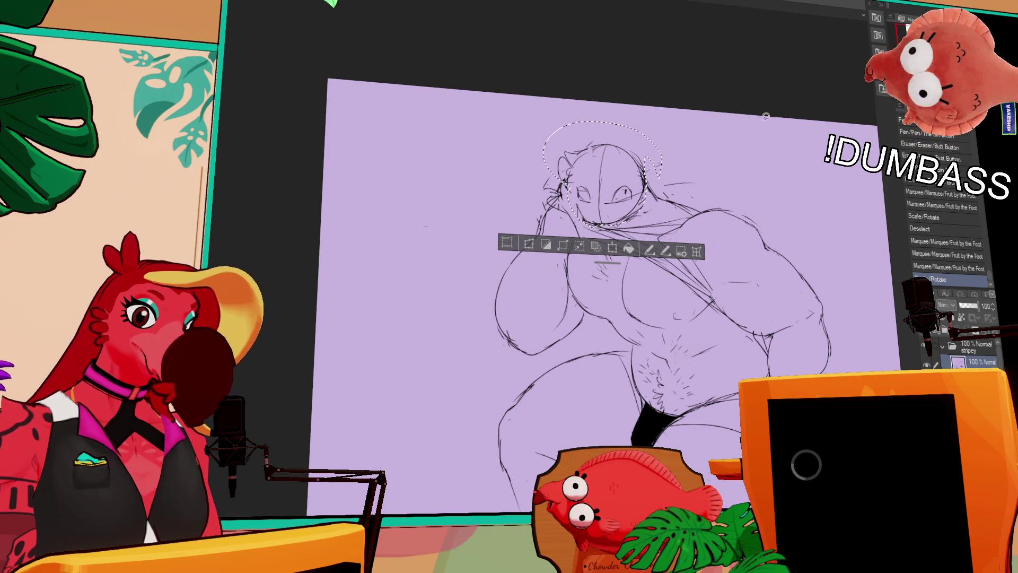
Step: Lasso the legs and move and rotate them with Scale/Rotate, then deselect
{"action": "left_click_drag", "start_coordinate": [522, 390], "coordinate": [510, 510]}
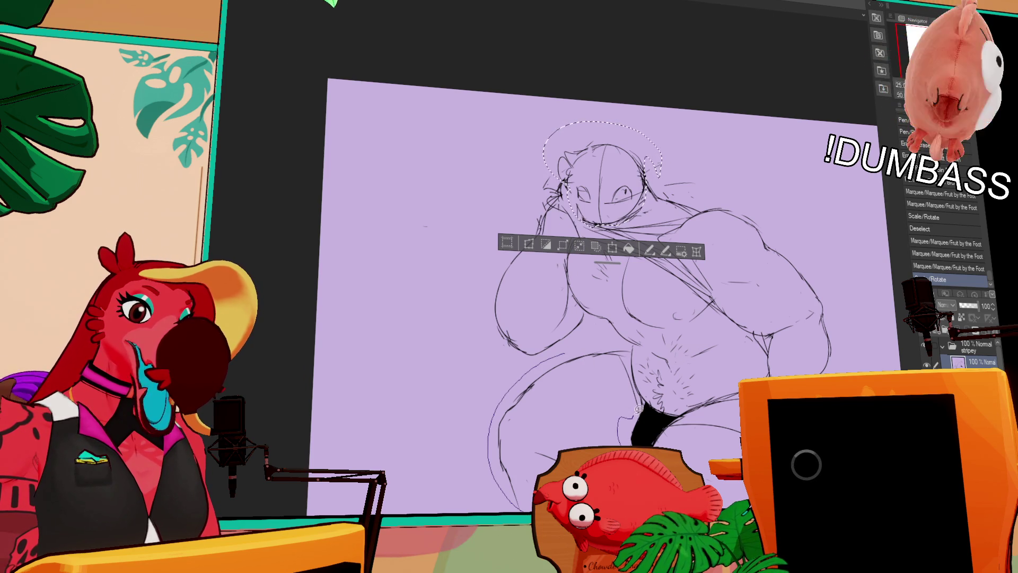
{"action": "key", "text": "ctrl+d"}
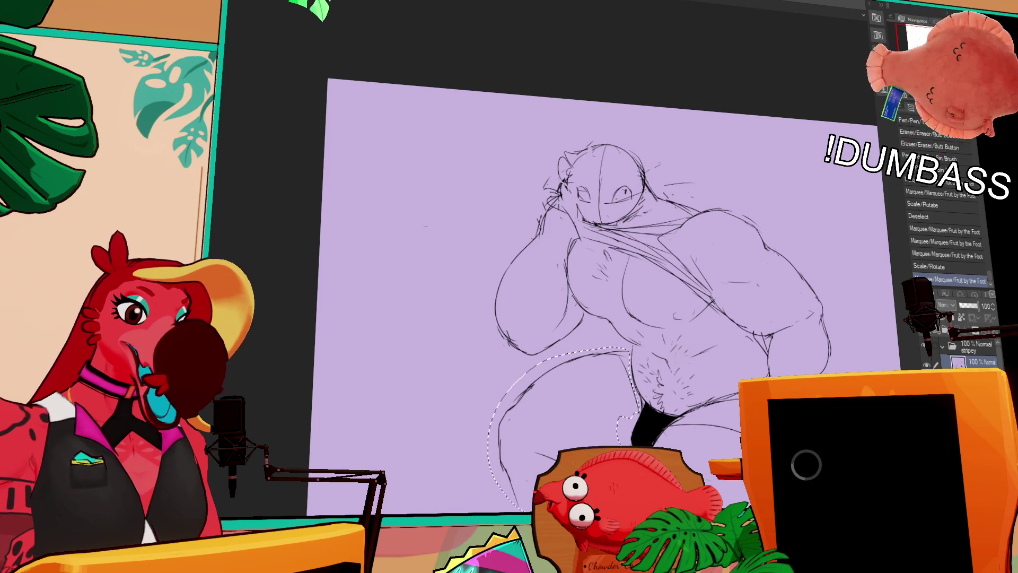
{"action": "key", "text": "ctrl+t"}
{"action": "mouse_move", "coordinate": [632, 353]}
{"action": "left_mouse_down"}
{"action": "mouse_move", "coordinate": [634, 401]}
{"action": "mouse_move", "coordinate": [676, 324]}
{"action": "mouse_move", "coordinate": [682, 336]}
{"action": "left_mouse_up"}
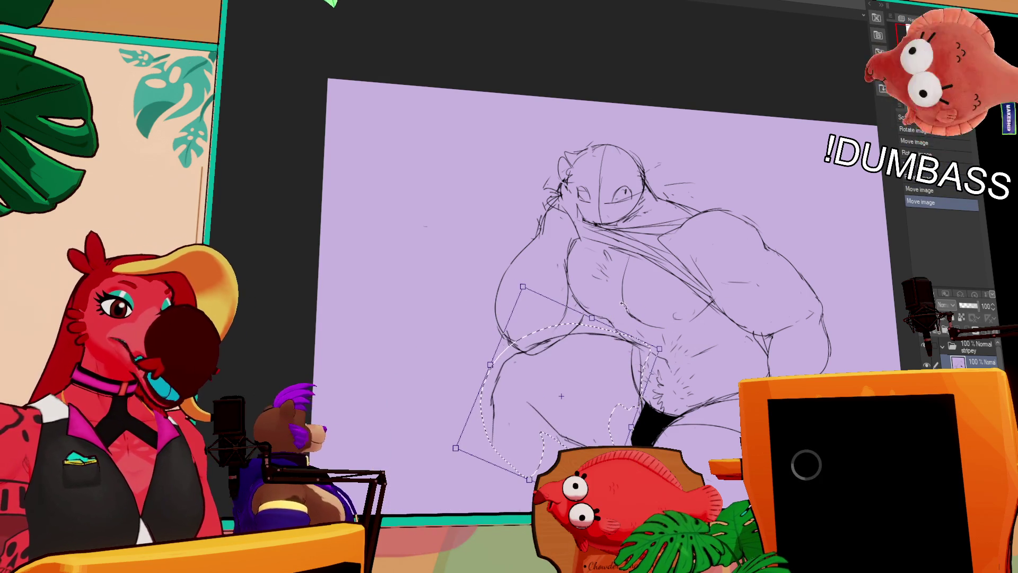
{"action": "key", "text": "Return"}
{"action": "key", "text": "ctrl+d"}
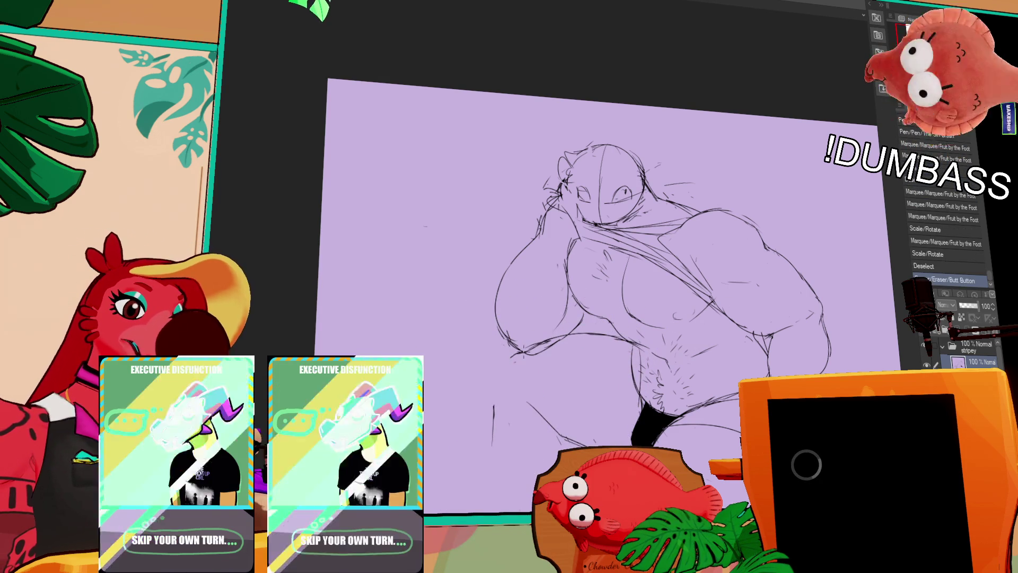
Step: Redraw the leg lines, alternating pen and eraser
{"action": "left_click", "coordinate": [807, 464]}
{"action": "left_click", "coordinate": [807, 464]}
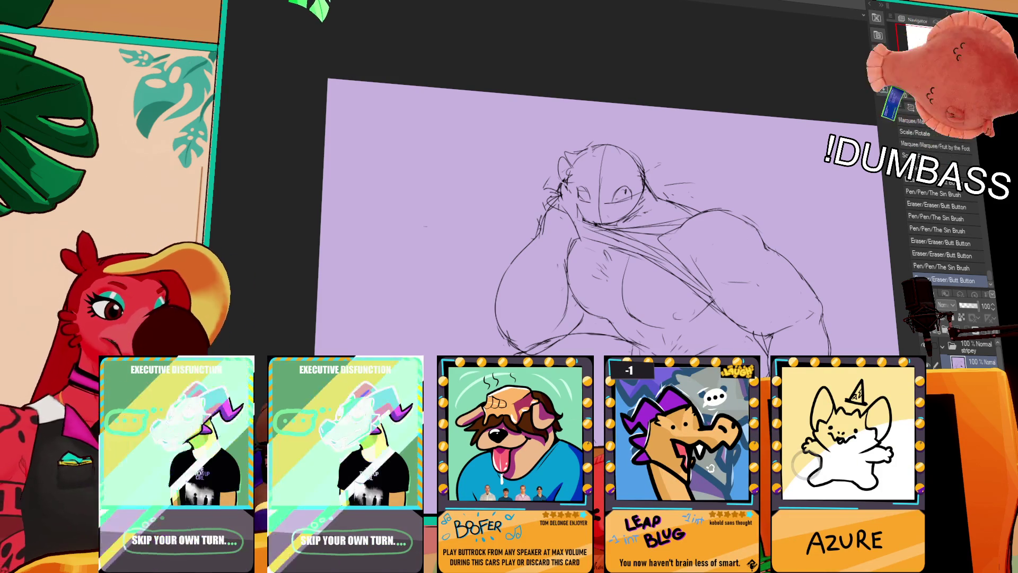
{"action": "left_click", "coordinate": [807, 465]}
{"action": "mouse_move", "coordinate": [501, 403]}
{"action": "left_mouse_down"}
{"action": "mouse_move", "coordinate": [493, 443]}
{"action": "mouse_move", "coordinate": [508, 446]}
{"action": "left_mouse_up"}
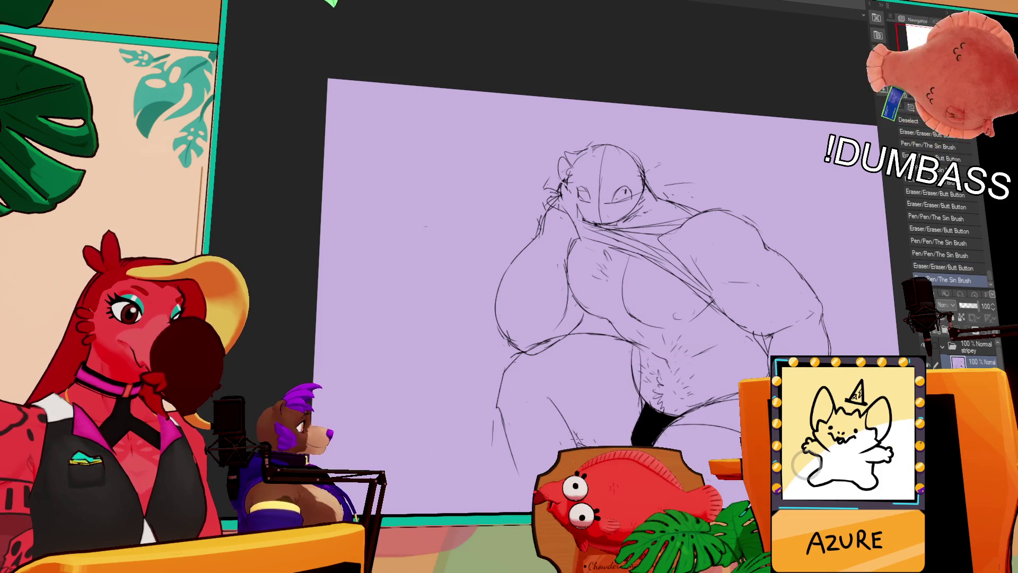
{"action": "left_click", "coordinate": [509, 446]}
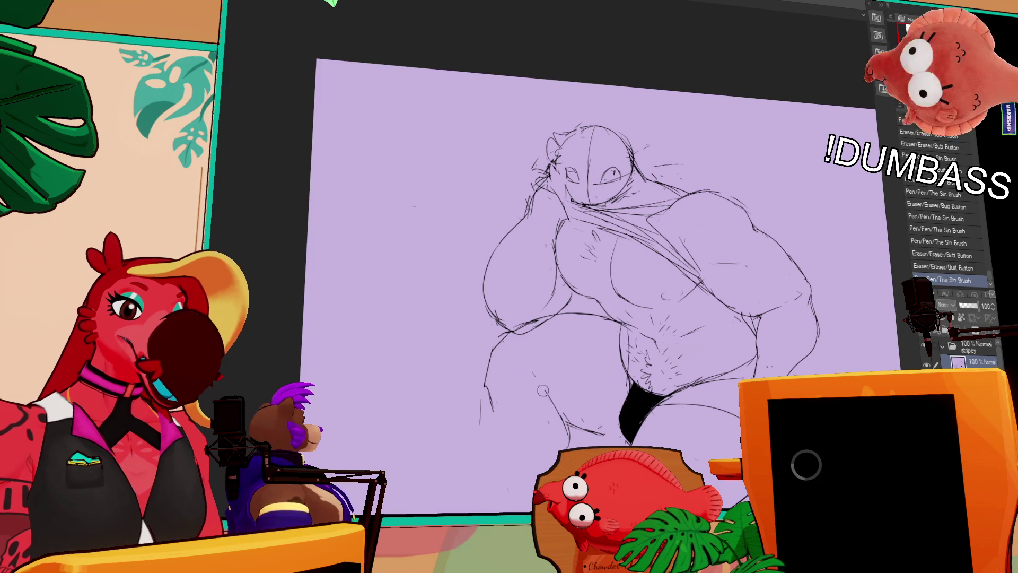
Step: Clean up the lower-leg and belly lines with eraser and pen strokes
{"action": "left_click_drag", "start_coordinate": [557, 371], "coordinate": [552, 402]}
{"action": "left_click_drag", "start_coordinate": [488, 399], "coordinate": [497, 412]}
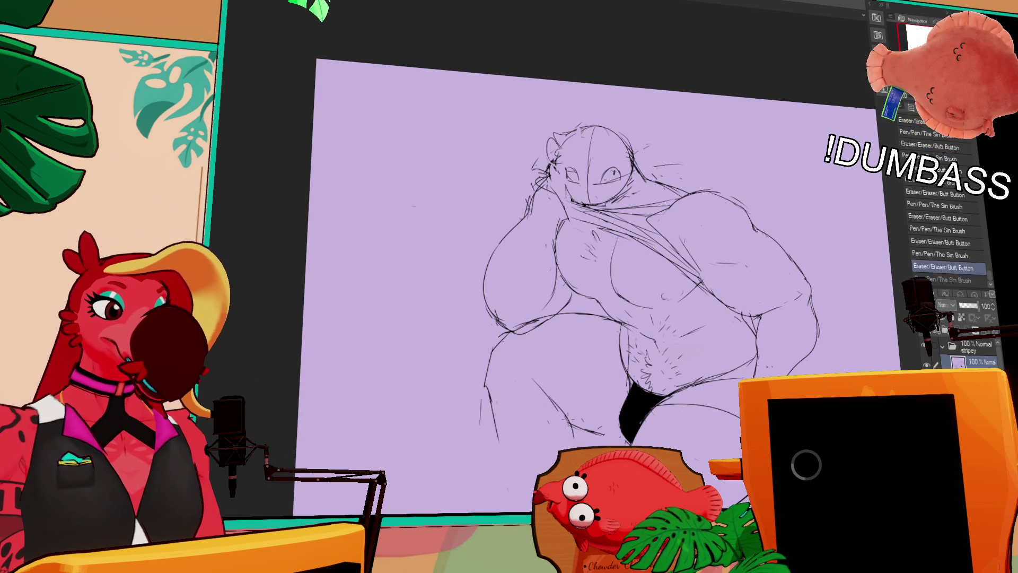
{"action": "left_click_drag", "start_coordinate": [590, 388], "coordinate": [584, 374]}
{"action": "left_click_drag", "start_coordinate": [827, 233], "coordinate": [809, 244]}
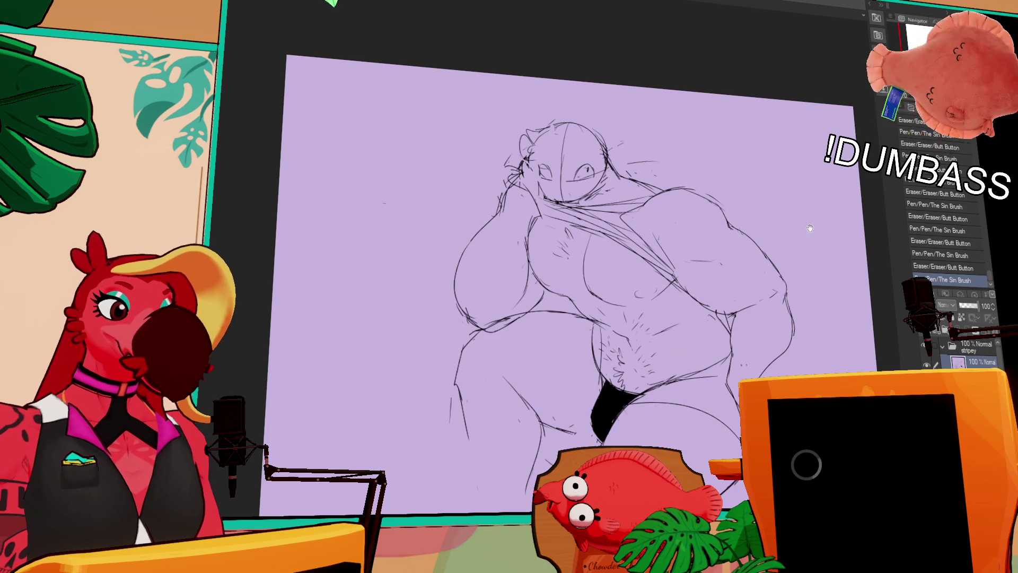
{"action": "left_click_drag", "start_coordinate": [594, 358], "coordinate": [598, 328]}
{"action": "left_click_drag", "start_coordinate": [595, 366], "coordinate": [598, 323]}
{"action": "left_click_drag", "start_coordinate": [608, 382], "coordinate": [599, 353]}
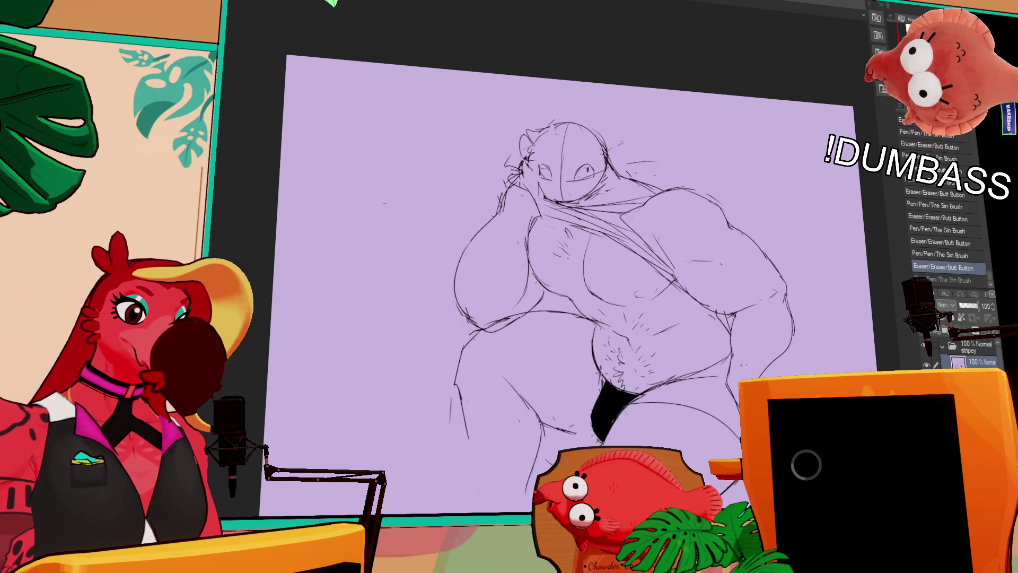
{"action": "mouse_move", "coordinate": [660, 378]}
{"action": "left_mouse_down"}
{"action": "mouse_move", "coordinate": [655, 386]}
{"action": "mouse_move", "coordinate": [690, 370]}
{"action": "mouse_move", "coordinate": [654, 388]}
{"action": "mouse_move", "coordinate": [713, 354]}
{"action": "left_mouse_up"}
Step: Refine the left thigh lines and the linework near the right arm
{"action": "left_click_drag", "start_coordinate": [456, 408], "coordinate": [472, 410]}
{"action": "left_click_drag", "start_coordinate": [454, 371], "coordinate": [460, 391]}
{"action": "mouse_move", "coordinate": [461, 336]}
{"action": "left_mouse_down"}
{"action": "mouse_move", "coordinate": [471, 350]}
{"action": "mouse_move", "coordinate": [464, 393]}
{"action": "left_mouse_up"}
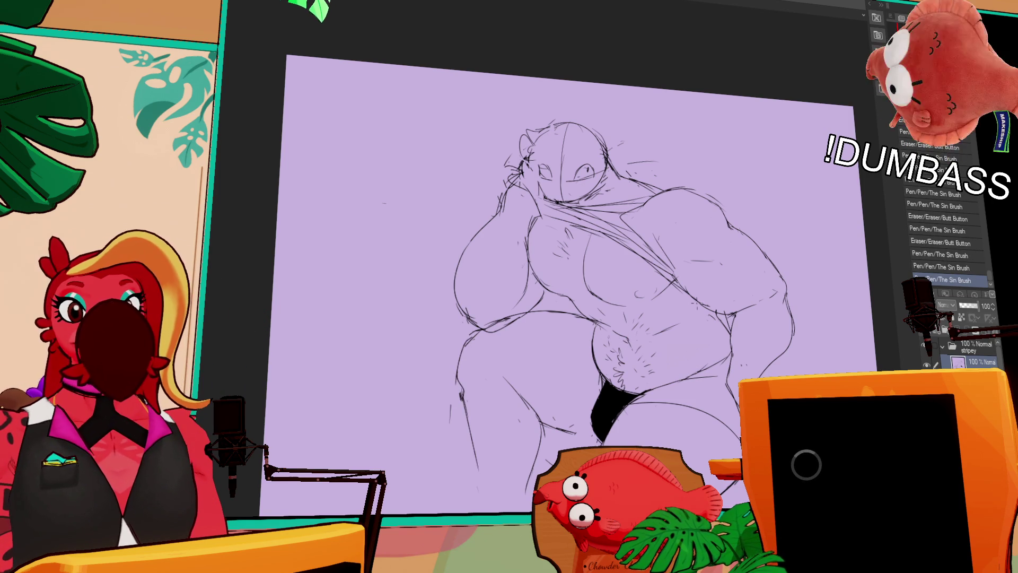
{"action": "scroll", "coordinate": [668, 286], "scroll_direction": "down", "scroll_amount": 1}
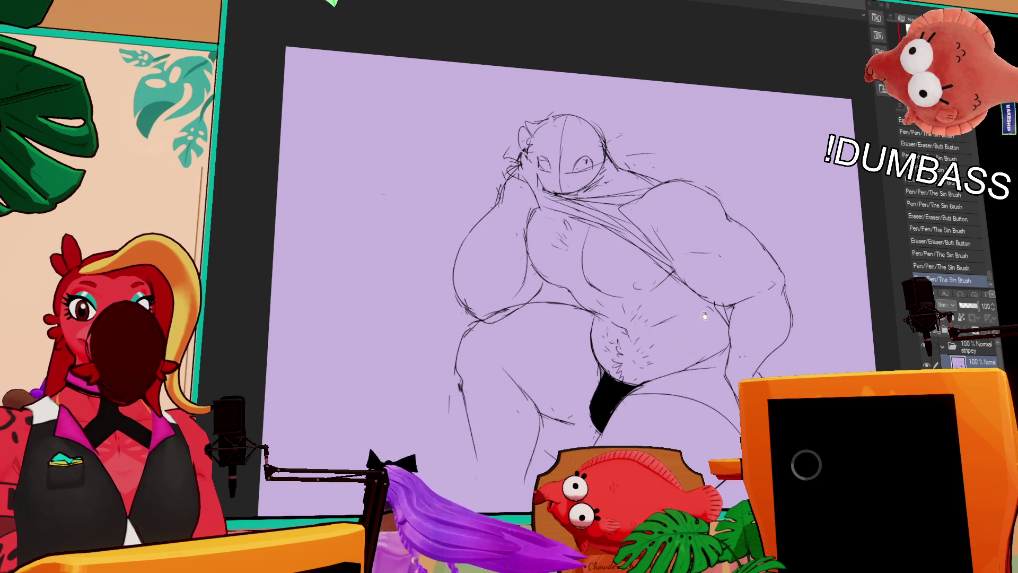
{"action": "left_click_drag", "start_coordinate": [723, 321], "coordinate": [716, 280]}
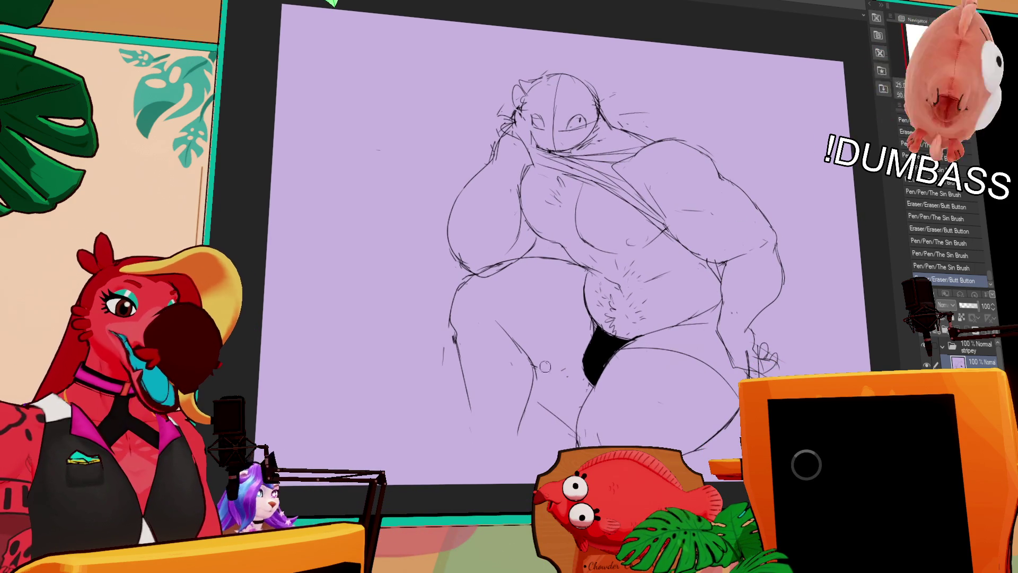
{"action": "left_click_drag", "start_coordinate": [761, 210], "coordinate": [771, 228]}
{"action": "left_click_drag", "start_coordinate": [762, 204], "coordinate": [766, 206]}
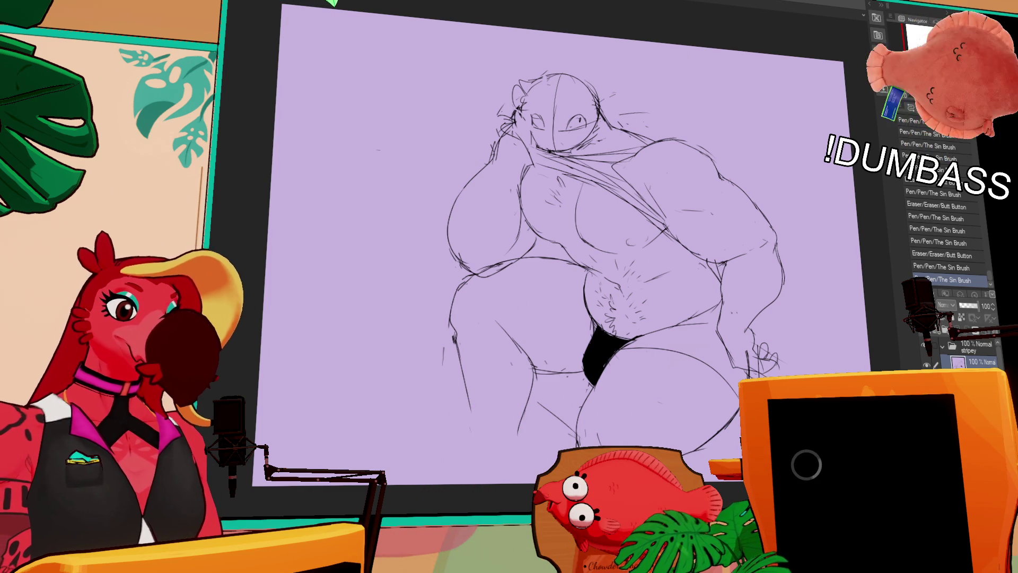
Step: Rotate the selected arm slightly with Scale/Rotate and deselect
{"action": "left_click_drag", "start_coordinate": [560, 276], "coordinate": [563, 277]}
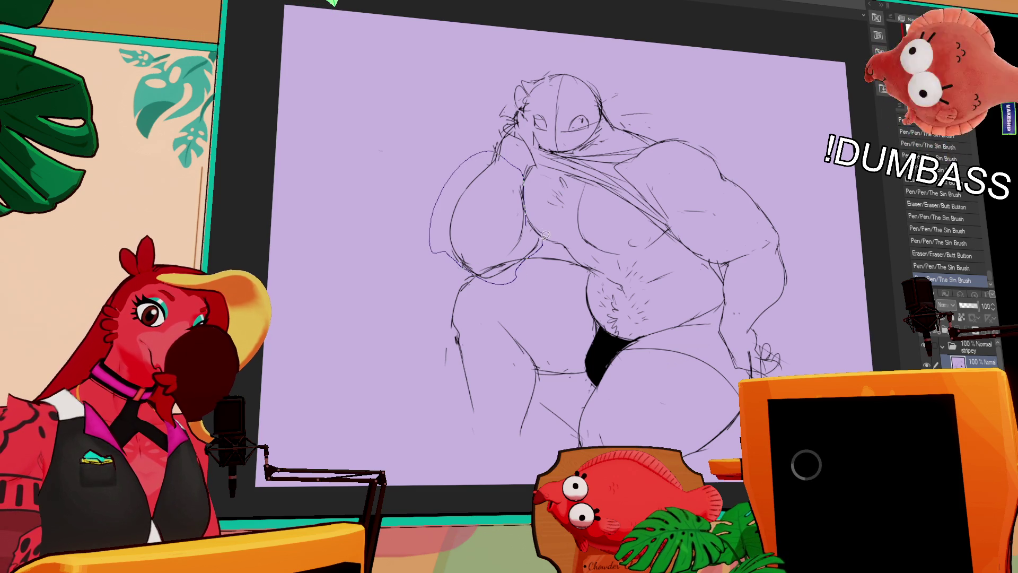
{"action": "left_click", "coordinate": [497, 307]}
{"action": "mouse_move", "coordinate": [530, 254]}
{"action": "left_mouse_down"}
{"action": "mouse_move", "coordinate": [541, 246]}
{"action": "mouse_move", "coordinate": [553, 258]}
{"action": "mouse_move", "coordinate": [544, 263]}
{"action": "left_mouse_up"}
{"action": "key", "text": "Return"}
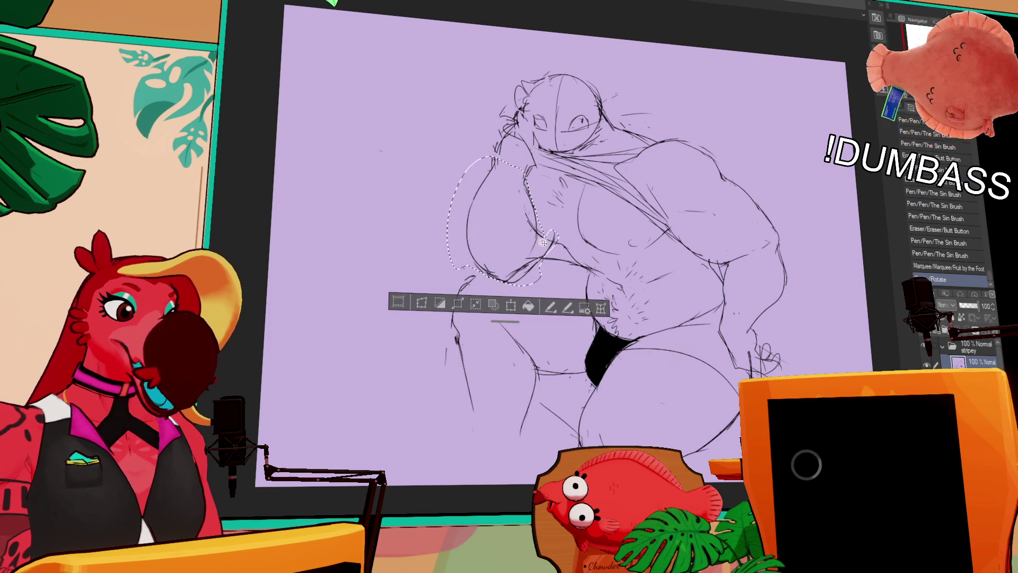
{"action": "key", "text": "ctrl+d"}
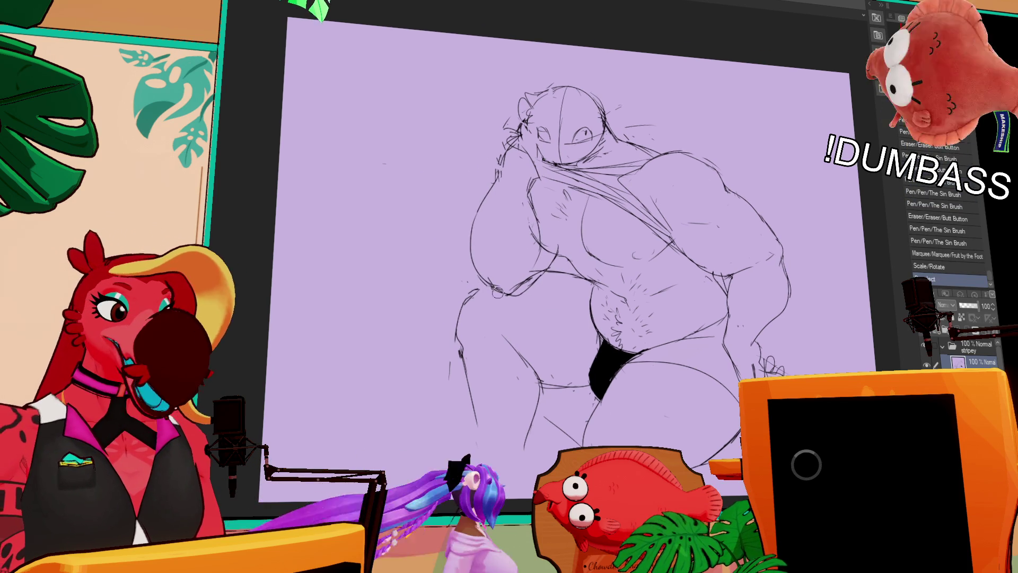
Step: Retouch the left leg, knee and thigh lines, undoing one stroke
{"action": "left_click_drag", "start_coordinate": [467, 299], "coordinate": [462, 314]}
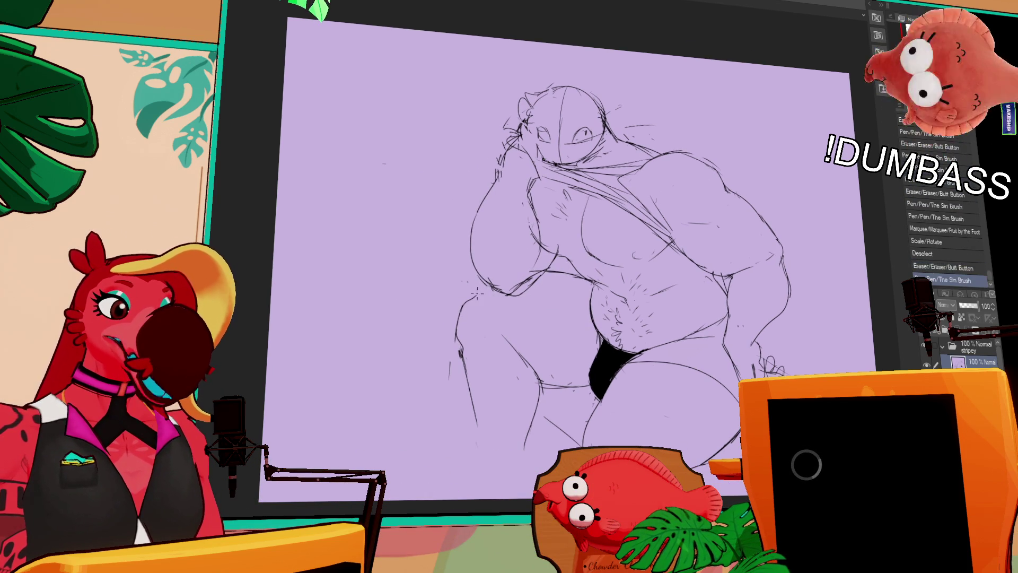
{"action": "left_click_drag", "start_coordinate": [575, 220], "coordinate": [578, 225]}
{"action": "left_click_drag", "start_coordinate": [505, 331], "coordinate": [528, 363]}
{"action": "mouse_move", "coordinate": [509, 337]}
{"action": "left_mouse_down"}
{"action": "mouse_move", "coordinate": [530, 366]}
{"action": "mouse_move", "coordinate": [472, 416]}
{"action": "left_mouse_up"}
{"action": "left_click_drag", "start_coordinate": [475, 371], "coordinate": [463, 426]}
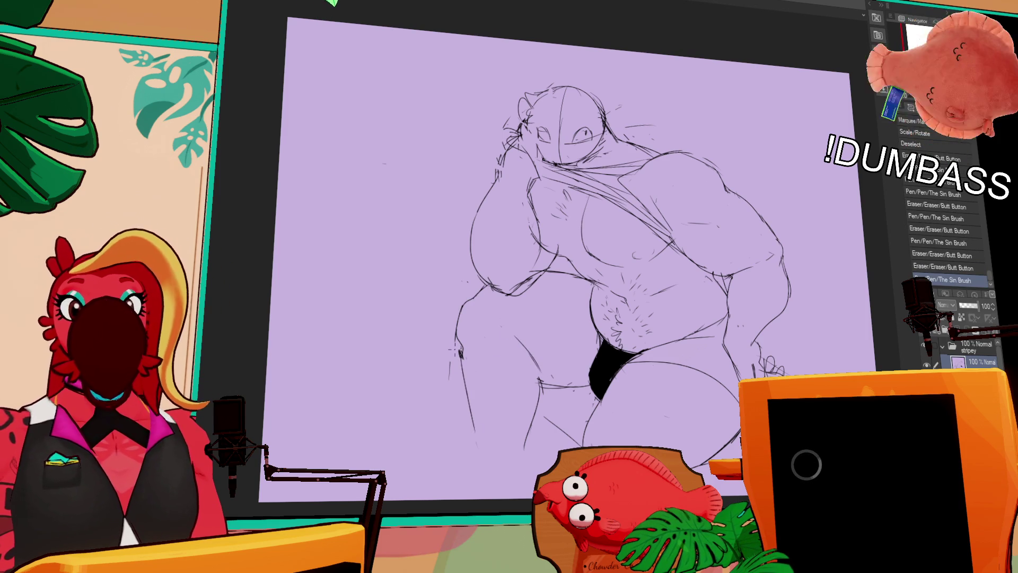
{"action": "left_click_drag", "start_coordinate": [541, 371], "coordinate": [531, 425]}
{"action": "key", "text": "ctrl+z"}
{"action": "left_click_drag", "start_coordinate": [527, 411], "coordinate": [533, 422]}
{"action": "left_click_drag", "start_coordinate": [743, 272], "coordinate": [739, 251]}
{"action": "left_click_drag", "start_coordinate": [552, 363], "coordinate": [584, 365]}
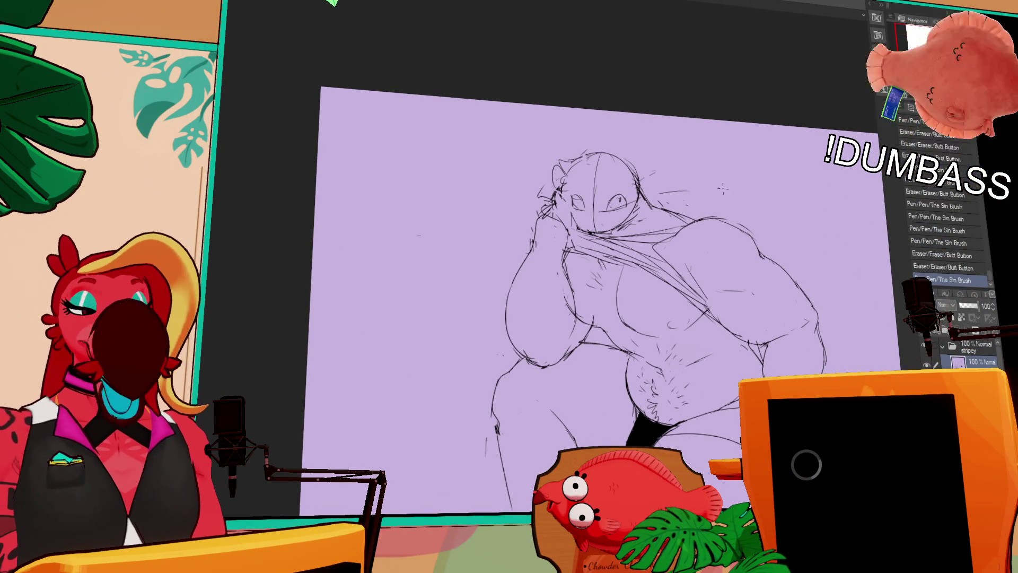
Step: Erase and redraw small strokes on the torso, shirt edge and shoulder, then go to the food photo
{"action": "mouse_move", "coordinate": [566, 282]}
{"action": "left_mouse_down"}
{"action": "mouse_move", "coordinate": [583, 319]}
{"action": "mouse_move", "coordinate": [579, 302]}
{"action": "left_mouse_up"}
{"action": "mouse_move", "coordinate": [536, 266]}
{"action": "left_mouse_down"}
{"action": "mouse_move", "coordinate": [545, 233]}
{"action": "mouse_move", "coordinate": [529, 239]}
{"action": "left_mouse_up"}
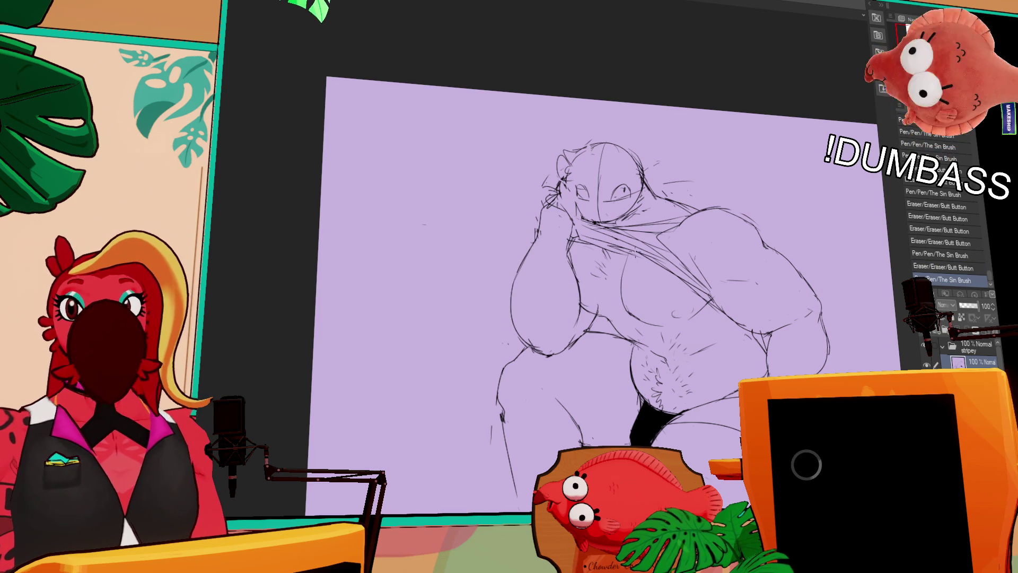
{"action": "mouse_move", "coordinate": [570, 255]}
{"action": "left_mouse_down"}
{"action": "mouse_move", "coordinate": [573, 262]}
{"action": "mouse_move", "coordinate": [567, 248]}
{"action": "left_mouse_up"}
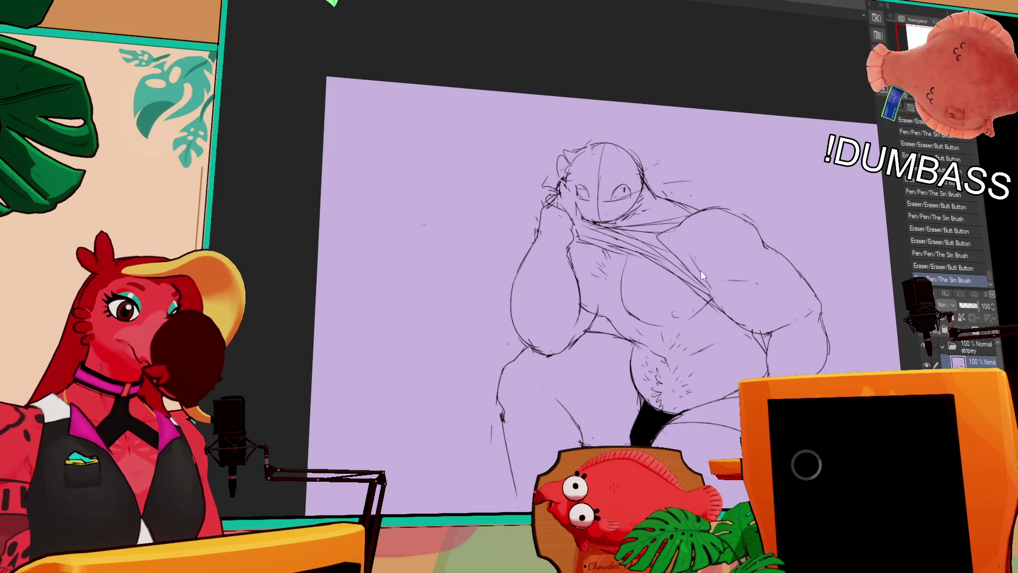
{"action": "key", "text": "ctrl+Tab"}
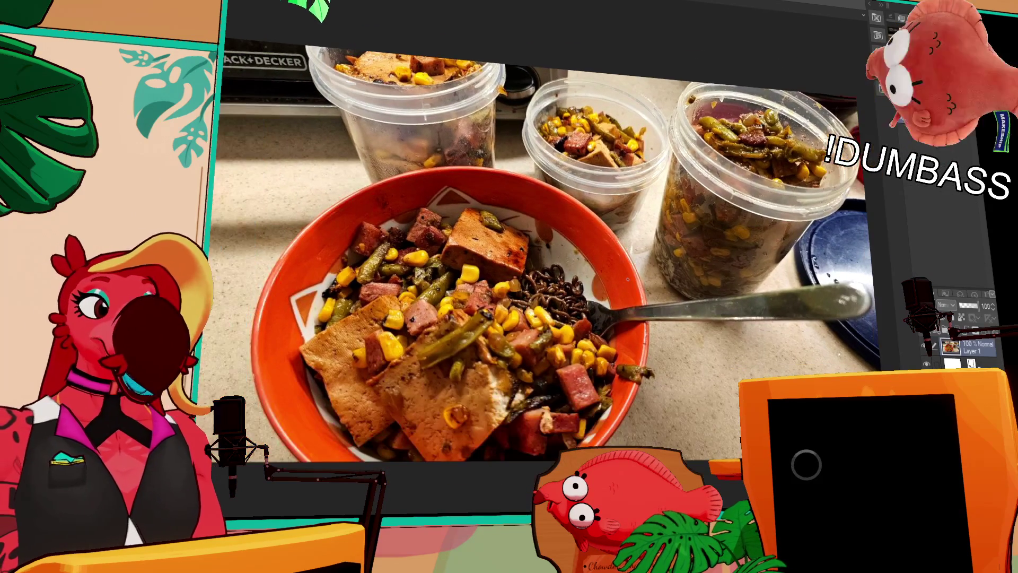
{"action": "left_click_drag", "start_coordinate": [777, 95], "coordinate": [761, 186]}
{"action": "left_click_drag", "start_coordinate": [713, 89], "coordinate": [777, 96]}
{"action": "mouse_move", "coordinate": [727, 119]}
{"action": "left_mouse_down"}
{"action": "mouse_move", "coordinate": [785, 223]}
{"action": "mouse_move", "coordinate": [684, 170]}
{"action": "left_mouse_up"}
{"action": "left_click_drag", "start_coordinate": [578, 128], "coordinate": [589, 159]}
{"action": "left_click_drag", "start_coordinate": [387, 74], "coordinate": [399, 88]}
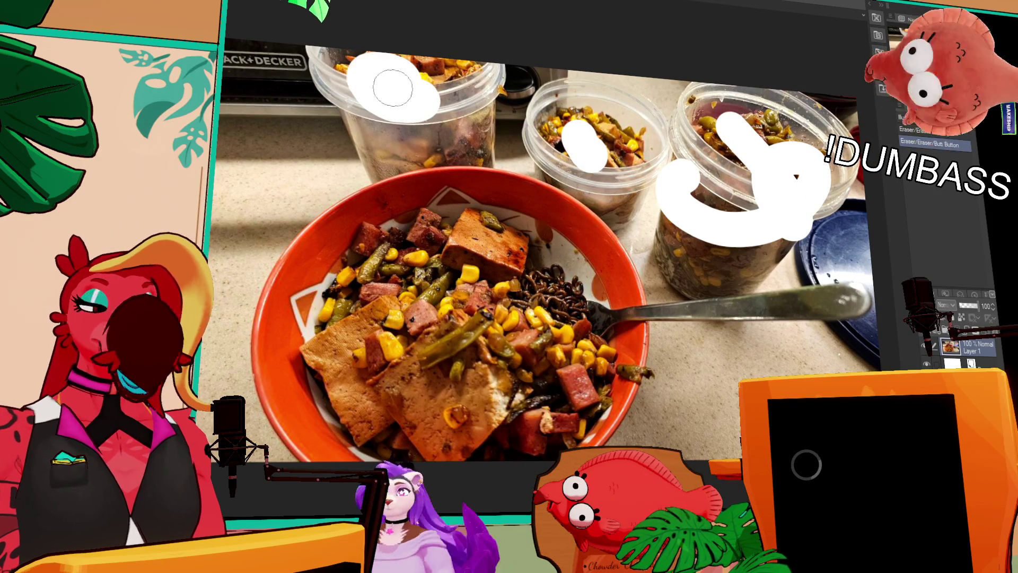
{"action": "key", "text": "ctrl+z"}
{"action": "key", "text": "ctrl+z"}
{"action": "key", "text": "ctrl+z"}
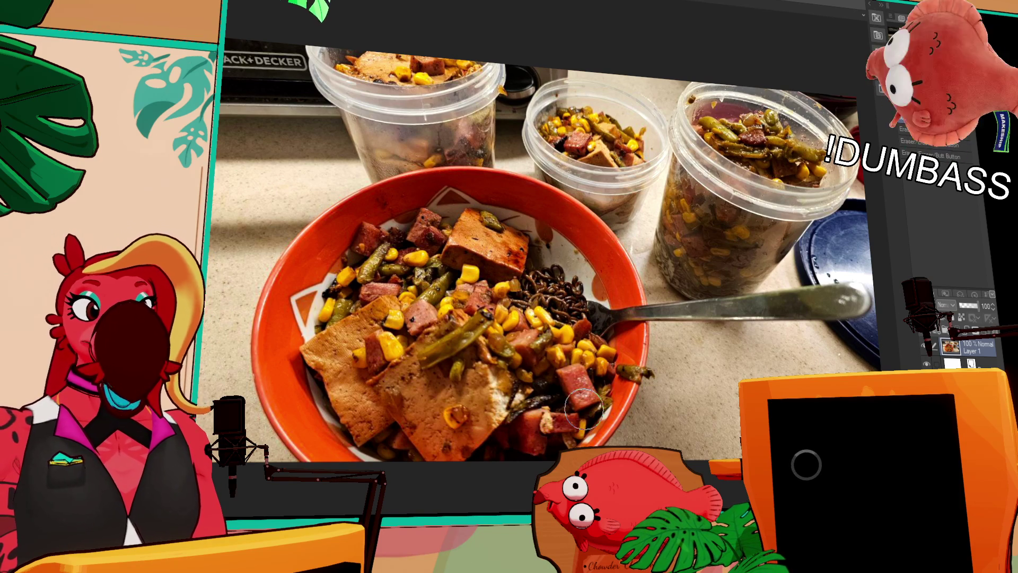
{"action": "left_click_drag", "start_coordinate": [534, 434], "coordinate": [619, 399]}
{"action": "scroll", "coordinate": [615, 382], "scroll_direction": "up", "scroll_amount": 2}
{"action": "left_click_drag", "start_coordinate": [612, 360], "coordinate": [645, 351]}
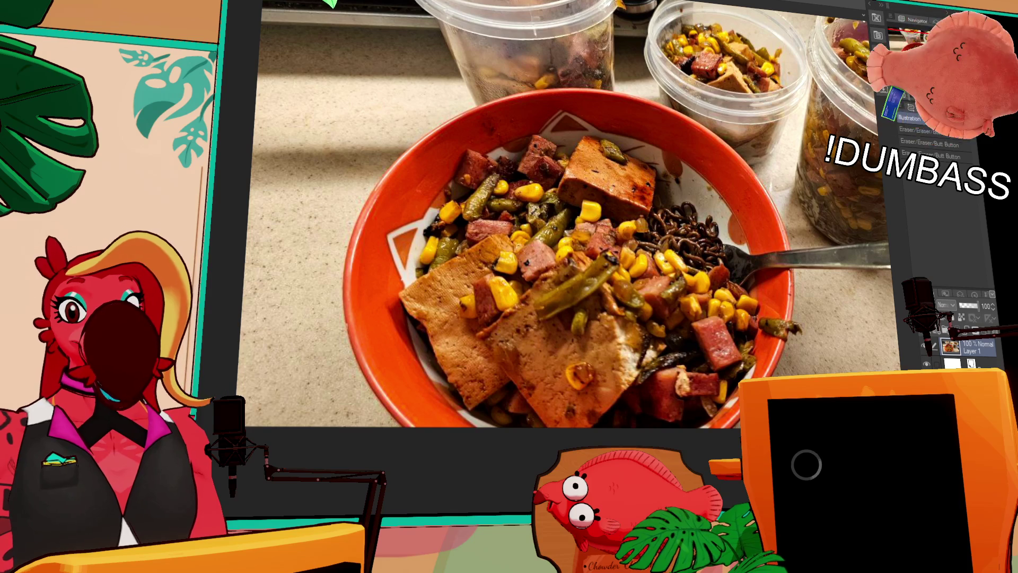
Step: Pan the food photo left and up, then move on to the purple name-list document
{"action": "left_click_drag", "start_coordinate": [690, 339], "coordinate": [622, 321]}
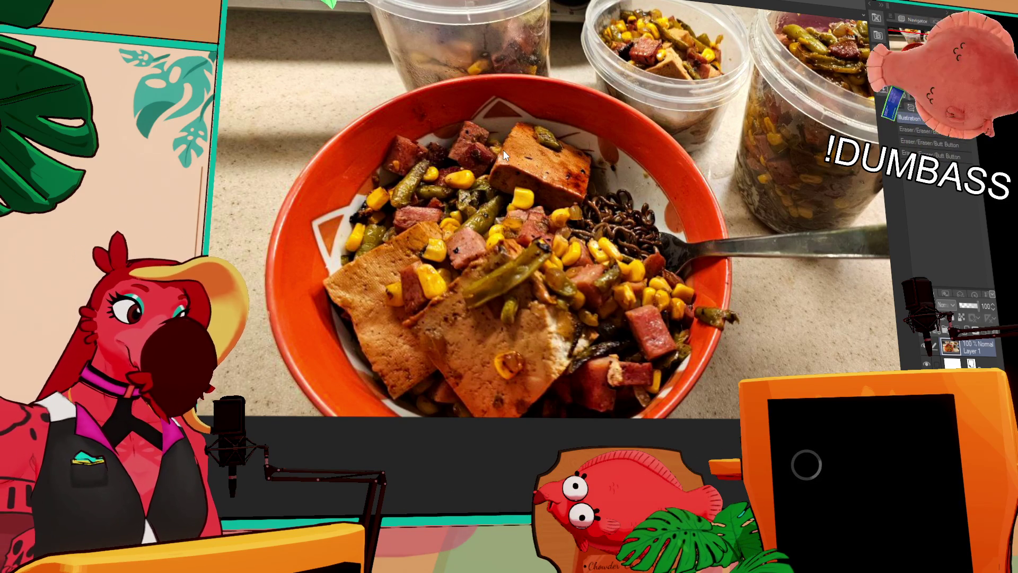
{"action": "key", "text": "ctrl+Tab"}
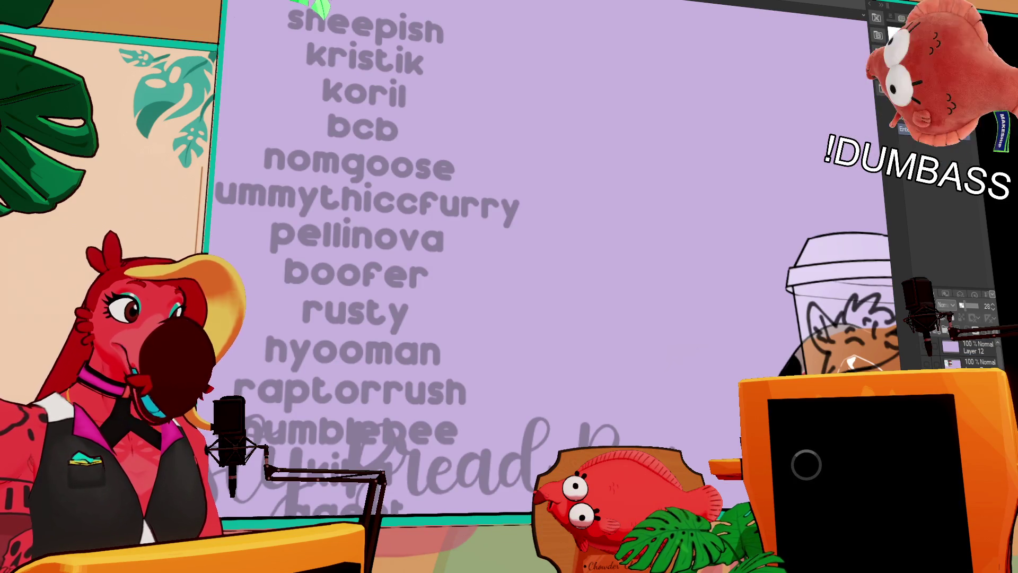
Step: Cycle through the open canvases with Ctrl+Tab to reach the shirt-lifting lineart sketch
{"action": "key", "text": "ctrl+Tab"}
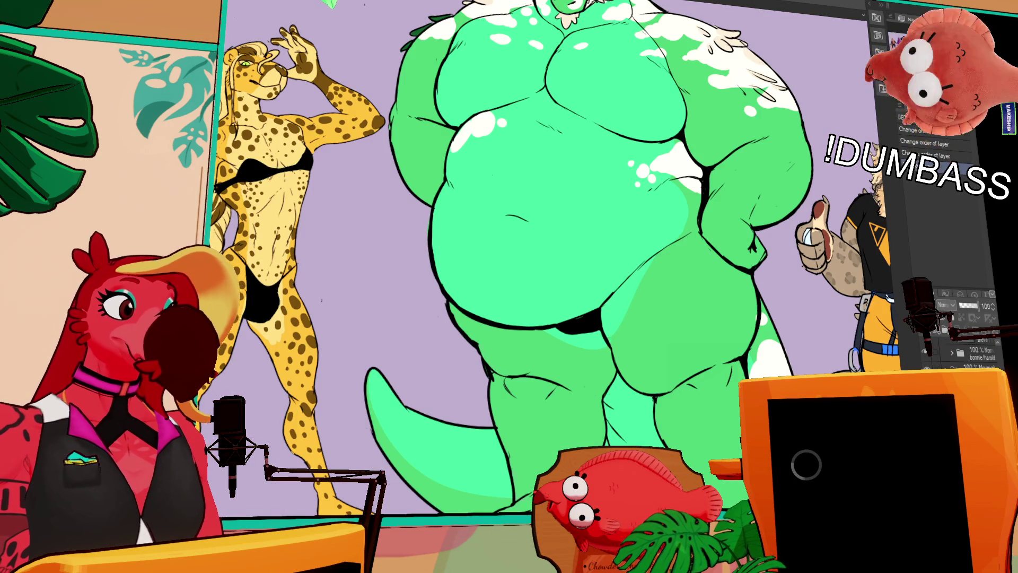
{"action": "key", "text": "ctrl+Tab"}
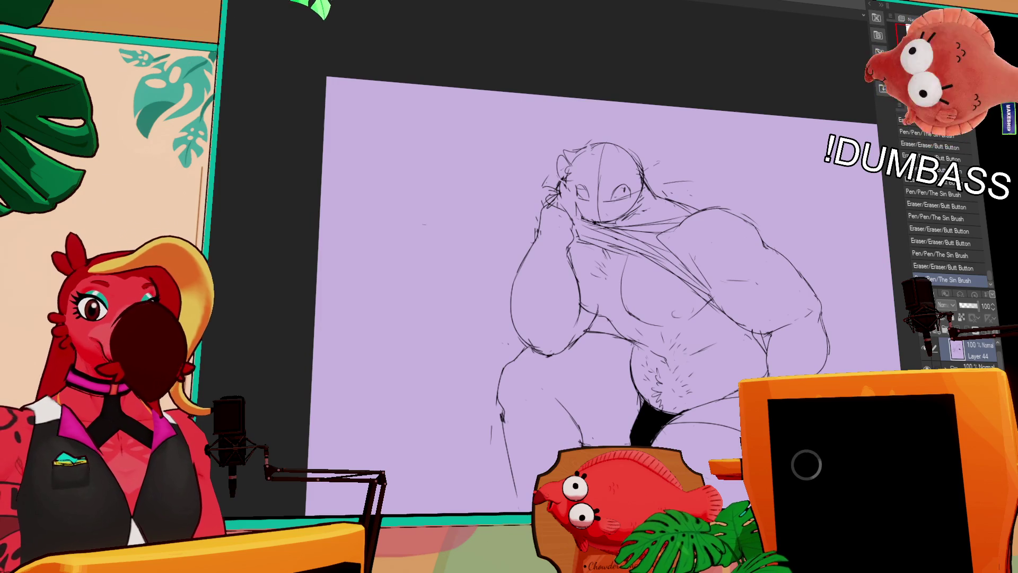
{"action": "scroll", "coordinate": [717, 308], "scroll_direction": "up", "scroll_amount": 3}
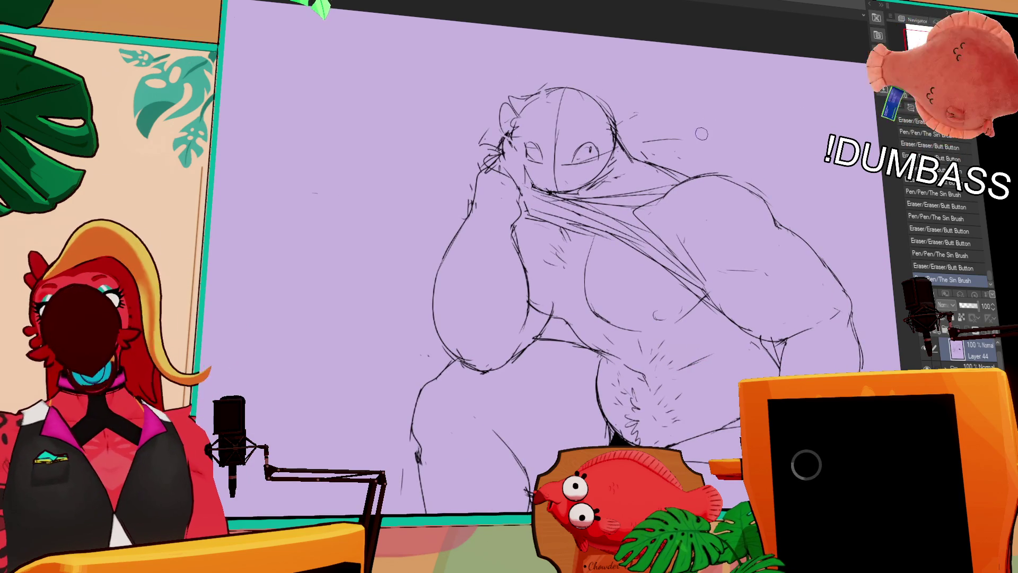
{"action": "scroll", "coordinate": [767, 169], "scroll_direction": "down", "scroll_amount": 2}
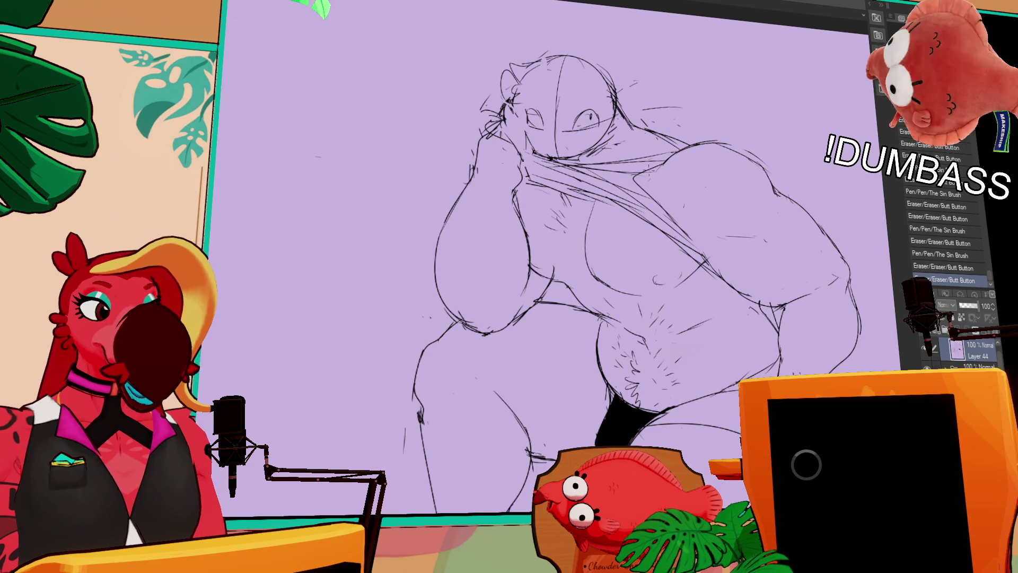
Step: Erase a stray line and redraw small chest strokes, undoing and redoing the last pen stroke
{"action": "left_click_drag", "start_coordinate": [636, 180], "coordinate": [653, 171]}
{"action": "key", "text": "ctrl+z"}
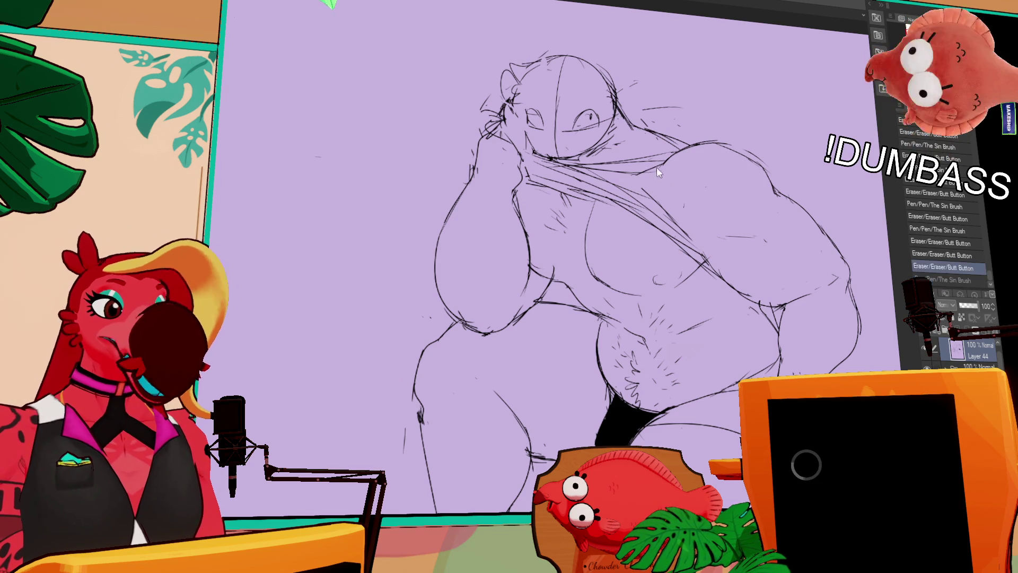
{"action": "mouse_move", "coordinate": [669, 166]}
{"action": "left_mouse_down"}
{"action": "mouse_move", "coordinate": [635, 177]}
{"action": "mouse_move", "coordinate": [668, 208]}
{"action": "left_mouse_up"}
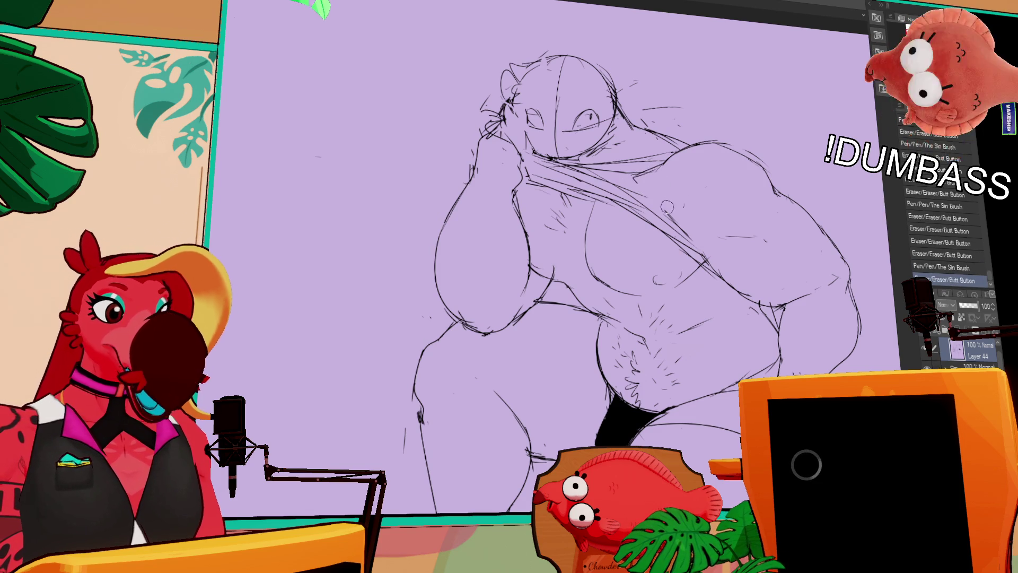
{"action": "mouse_move", "coordinate": [630, 175]}
{"action": "left_mouse_down"}
{"action": "mouse_move", "coordinate": [664, 216]}
{"action": "mouse_move", "coordinate": [639, 180]}
{"action": "mouse_move", "coordinate": [661, 175]}
{"action": "mouse_move", "coordinate": [691, 234]}
{"action": "mouse_move", "coordinate": [678, 230]}
{"action": "left_mouse_up"}
{"action": "key", "text": "ctrl+z"}
{"action": "key", "text": "ctrl+y"}
{"action": "key", "text": "ctrl+z"}
{"action": "key", "text": "ctrl+y"}
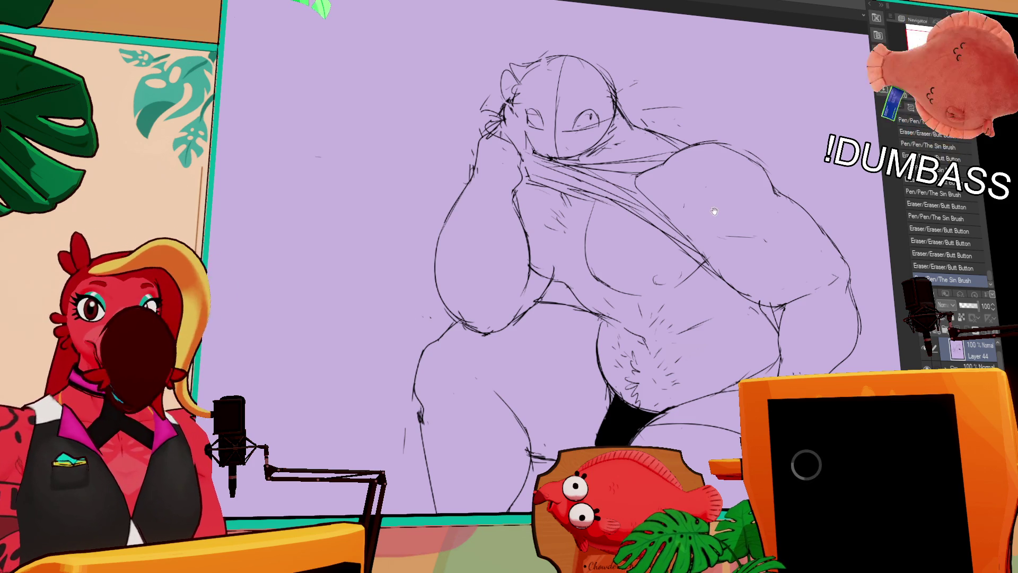
Step: Reposition the sketch upward and undo an accidental erase near the belly
{"action": "mouse_move", "coordinate": [587, 290]}
{"action": "left_mouse_down"}
{"action": "mouse_move", "coordinate": [590, 301]}
{"action": "mouse_move", "coordinate": [546, 278]}
{"action": "mouse_move", "coordinate": [544, 291]}
{"action": "left_mouse_up"}
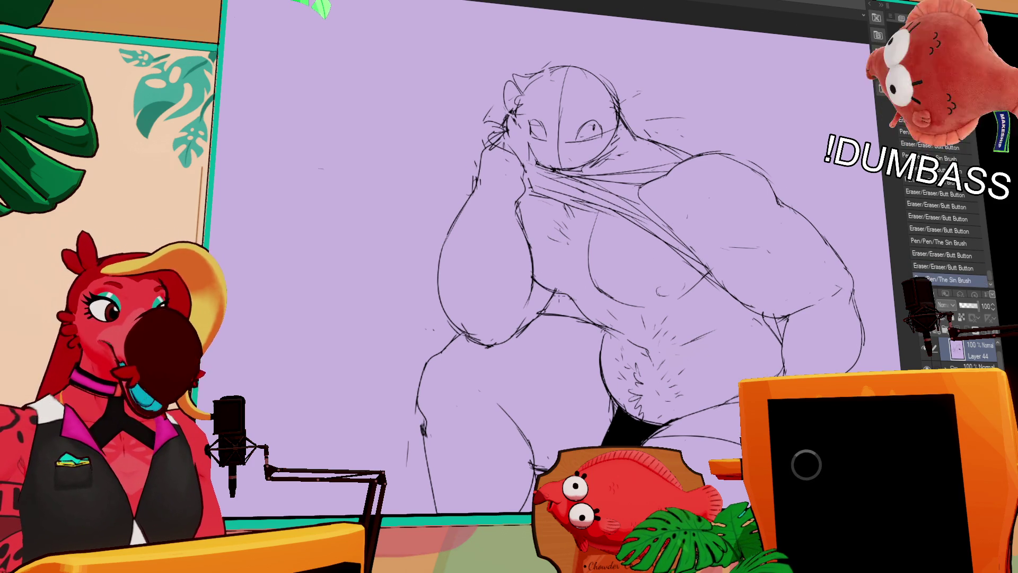
{"action": "left_click_drag", "start_coordinate": [738, 239], "coordinate": [734, 174]}
{"action": "left_click_drag", "start_coordinate": [750, 248], "coordinate": [749, 232]}
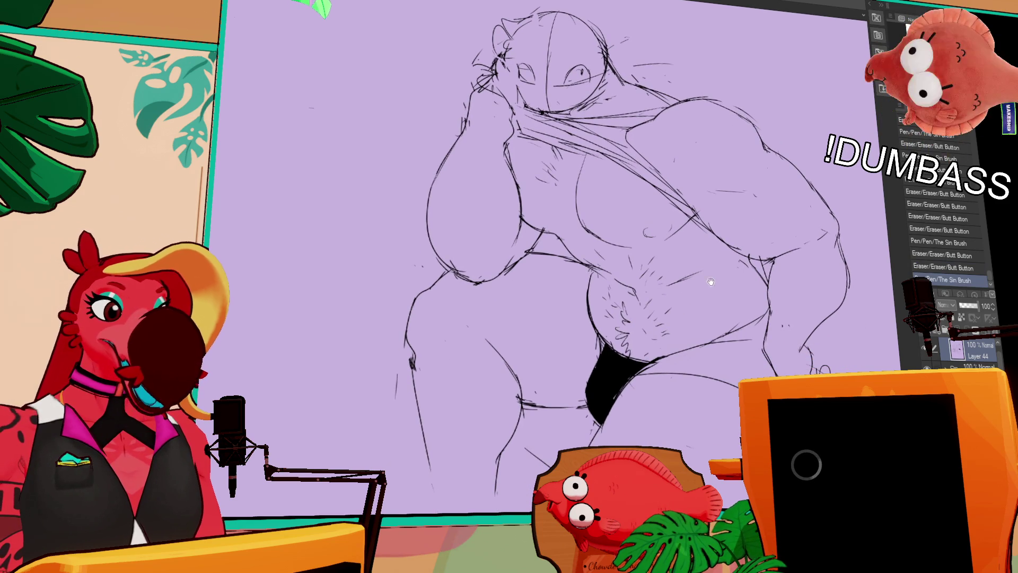
{"action": "left_click_drag", "start_coordinate": [704, 262], "coordinate": [704, 249]}
{"action": "left_click", "coordinate": [720, 318]}
{"action": "key", "text": "ctrl+z"}
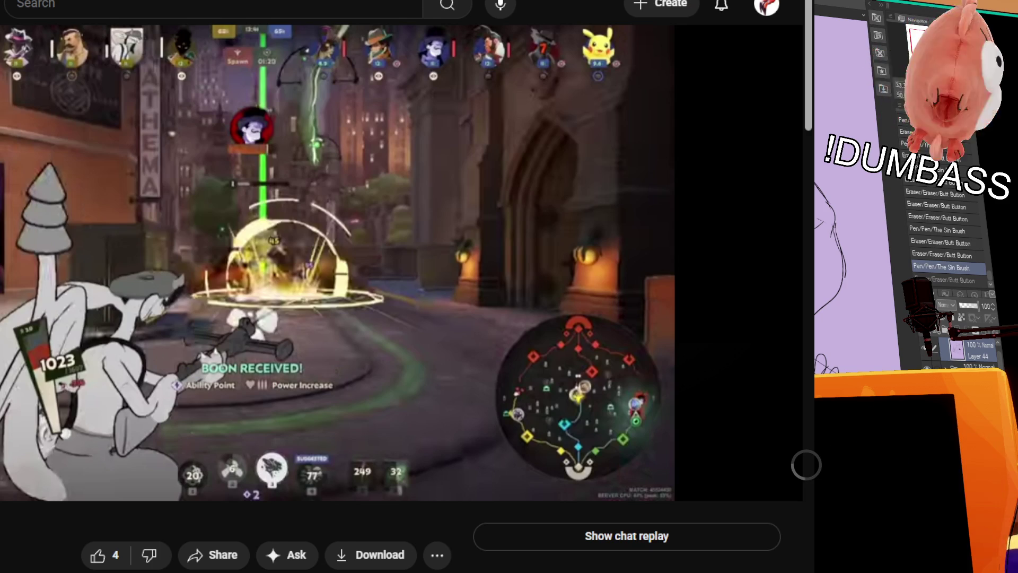
Step: Bring up YouTube's recent-search suggestions from the search box
{"action": "left_click", "coordinate": [156, 6]}
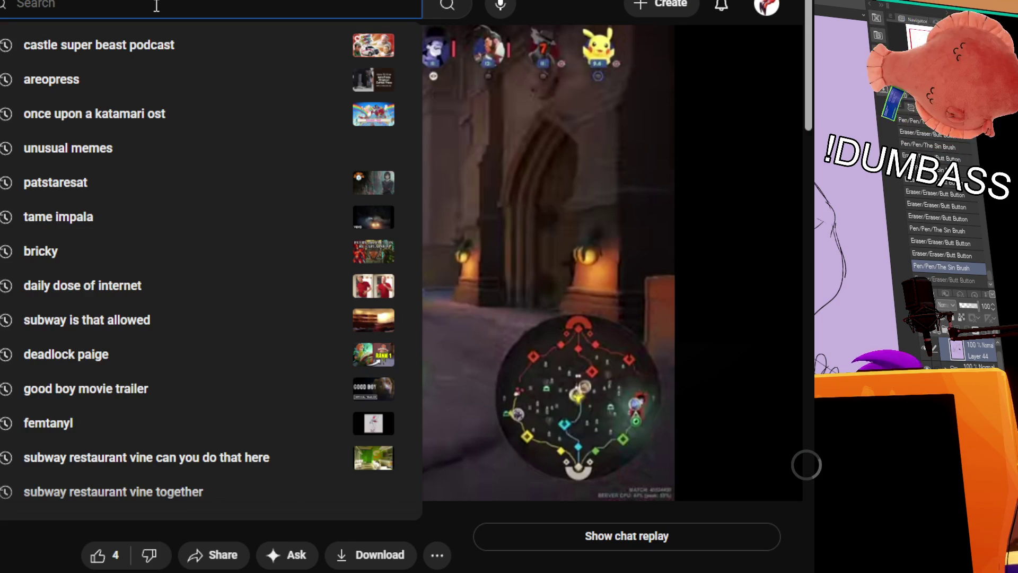
Step: Search YouTube for 'kenji lopez-alt' and skim the results
{"action": "type", "text": "kenji lopez-alt"}
{"action": "key", "text": "Return"}
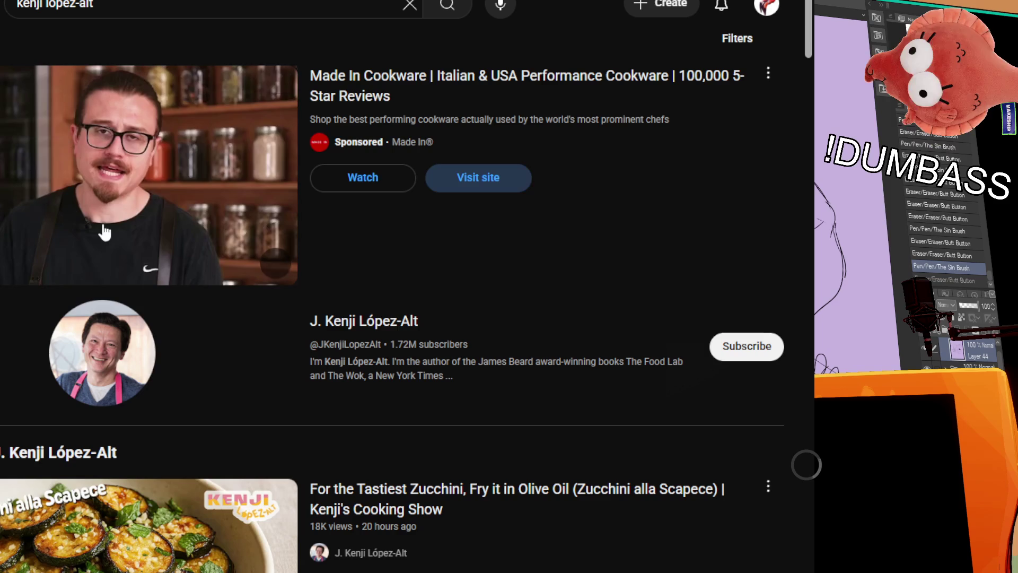
{"action": "scroll", "coordinate": [115, 154], "scroll_direction": "down", "scroll_amount": 8}
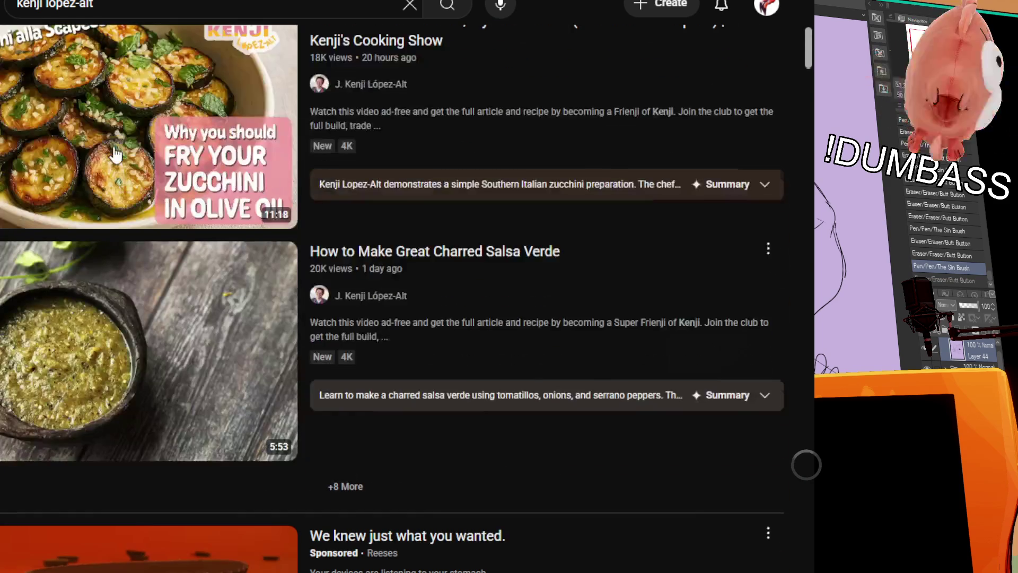
{"action": "scroll", "coordinate": [113, 155], "scroll_direction": "down", "scroll_amount": 7}
{"action": "scroll", "coordinate": [112, 155], "scroll_direction": "up", "scroll_amount": 15}
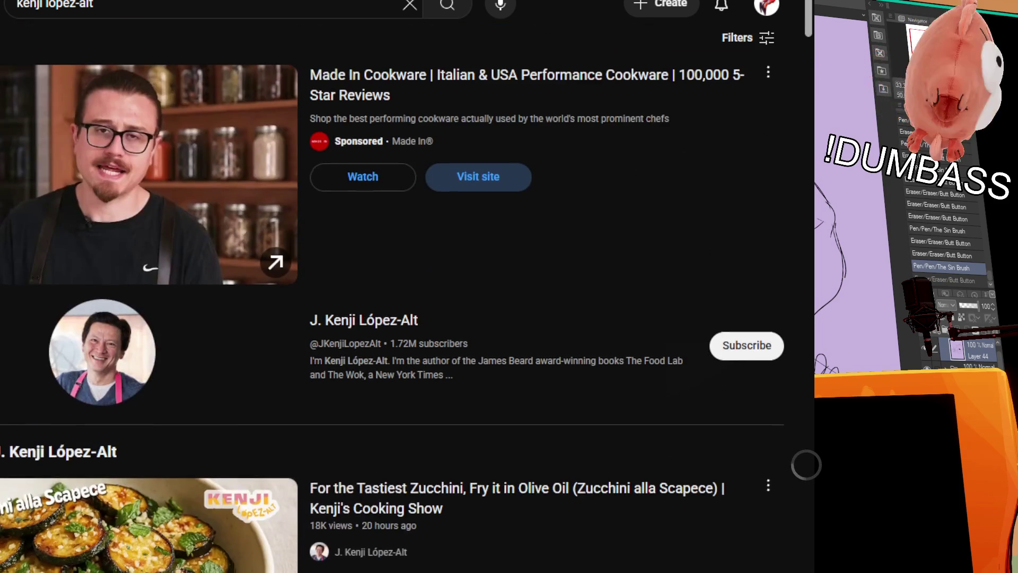
Step: Refine the search to 'kenji lopez-alt wok' and open the three-dish stir-fry video
{"action": "left_click", "coordinate": [323, 7]}
{"action": "type", "text": "wok"}
{"action": "key", "text": "Return"}
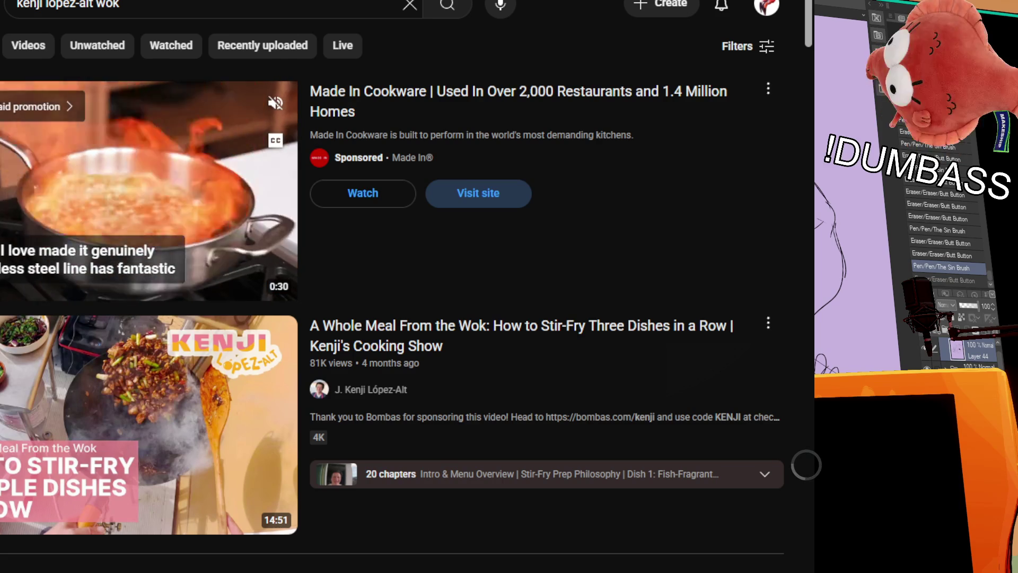
{"action": "left_click", "coordinate": [76, 395]}
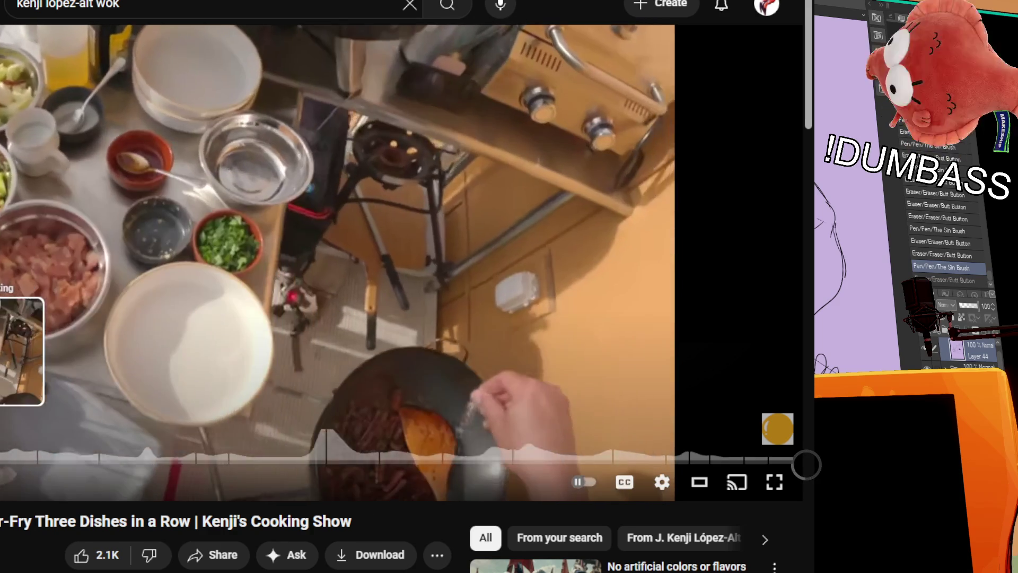
Step: Skip the wok video past Kung Pao Chicken to the Dish 3 cabbage chapter near 10:49
{"action": "mouse_move", "coordinate": [0, 466]}
{"action": "left_mouse_down"}
{"action": "mouse_move", "coordinate": [307, 467]}
{"action": "mouse_move", "coordinate": [297, 467]}
{"action": "left_mouse_up"}
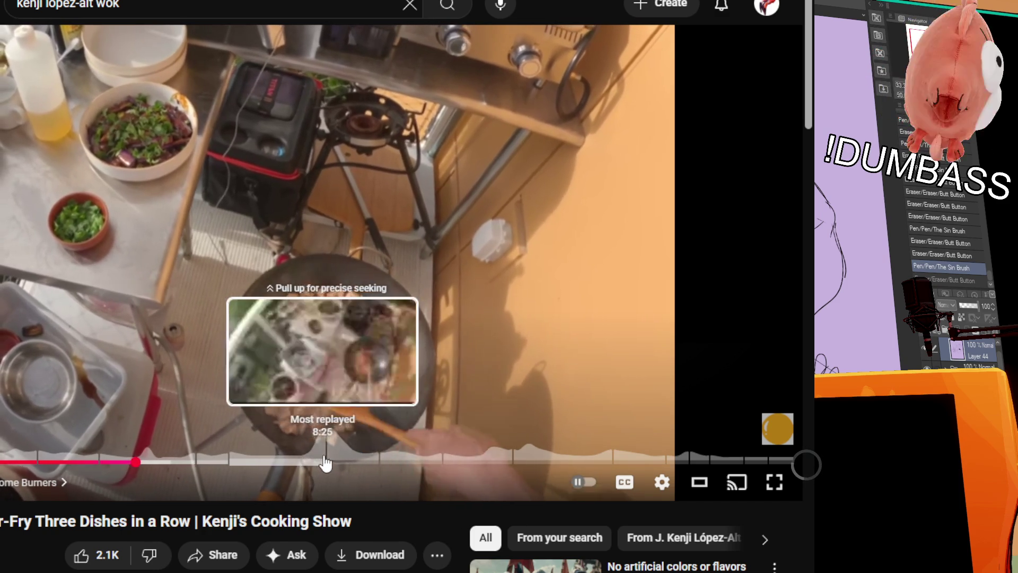
{"action": "left_click", "coordinate": [335, 464]}
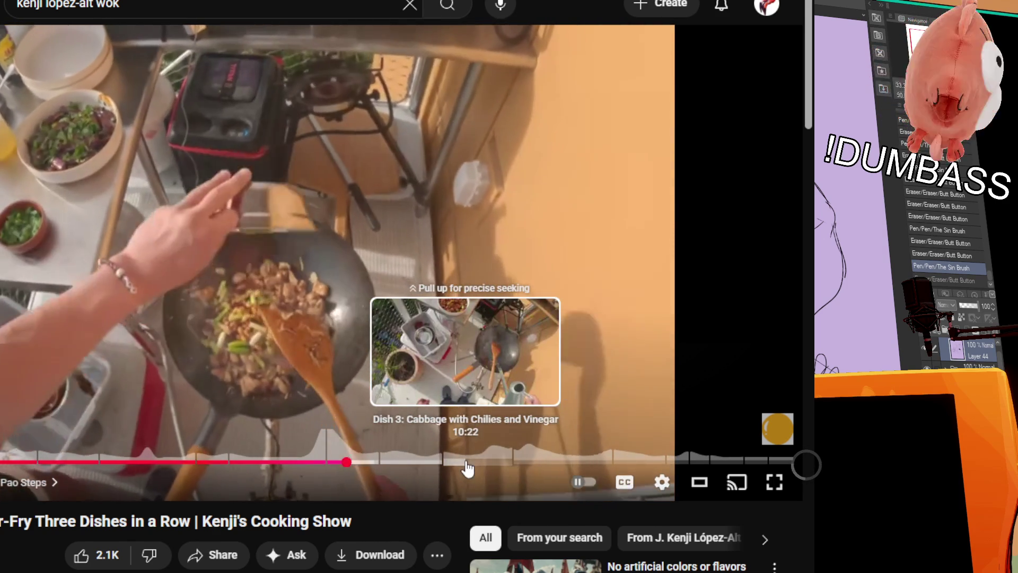
{"action": "left_click", "coordinate": [468, 464]}
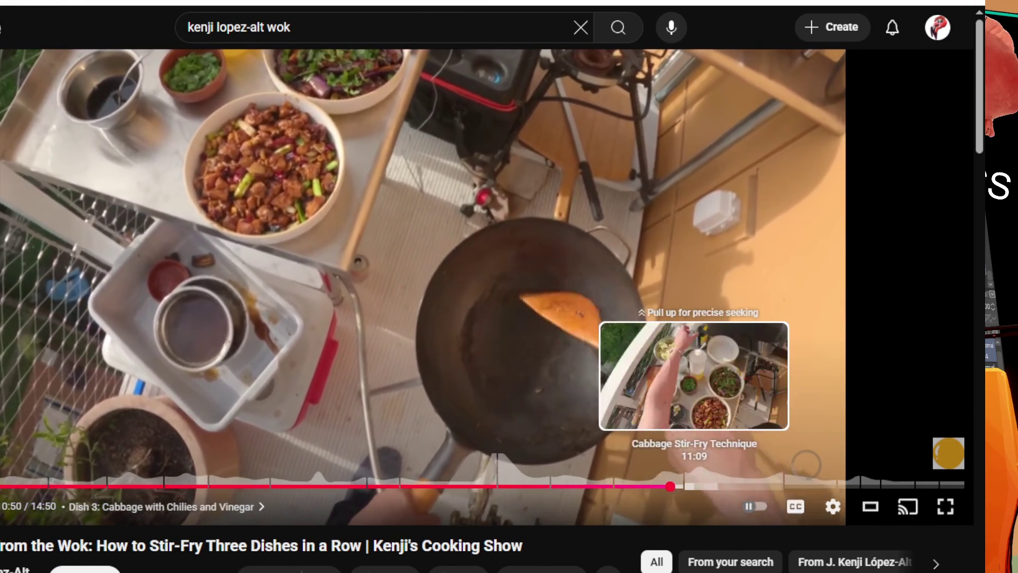
Step: Skip ahead through the cabbage stir-fry technique and seasoning parts of the video
{"action": "left_click", "coordinate": [695, 487]}
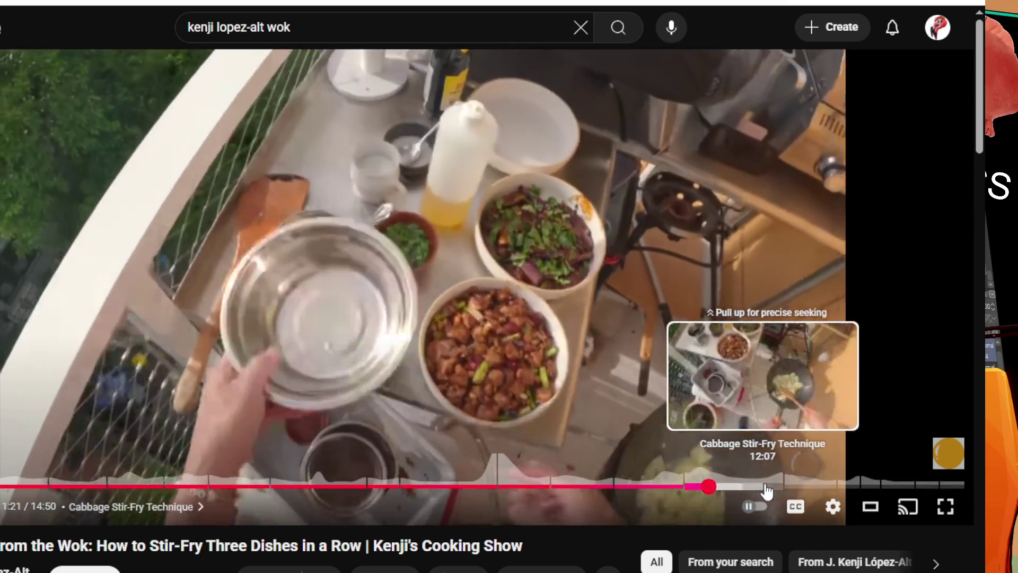
{"action": "left_click", "coordinate": [769, 492]}
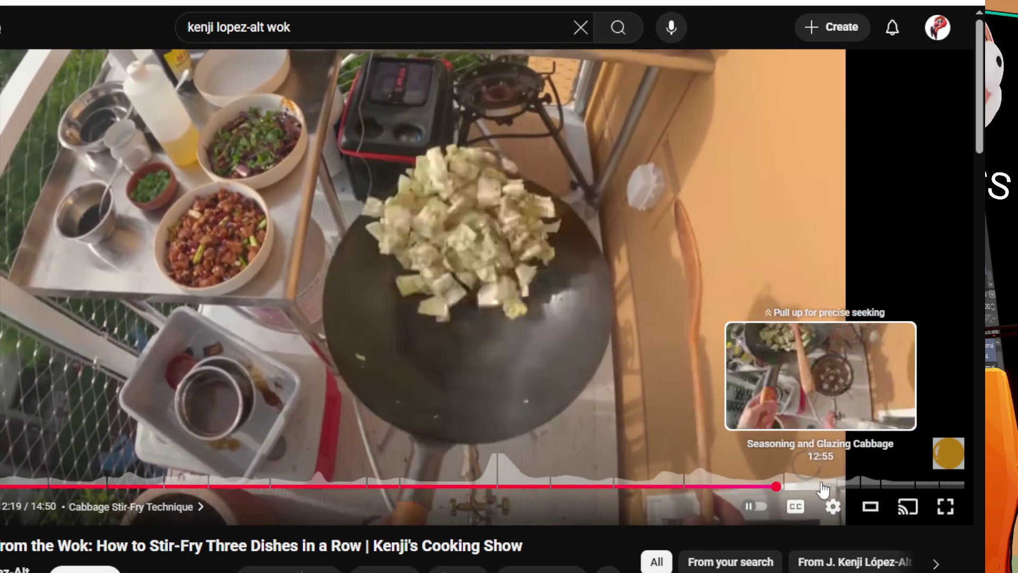
{"action": "left_click", "coordinate": [825, 486]}
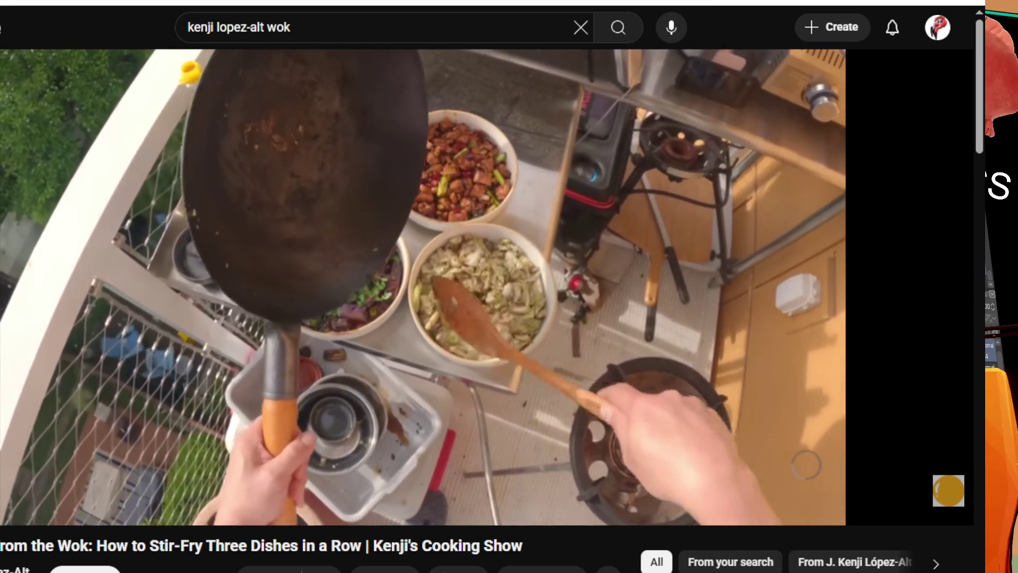
Step: Pause and resume the video, then pause it at the Tasting: Eggplant chapter near 13:34
{"action": "mouse_move", "coordinate": [570, 378]}
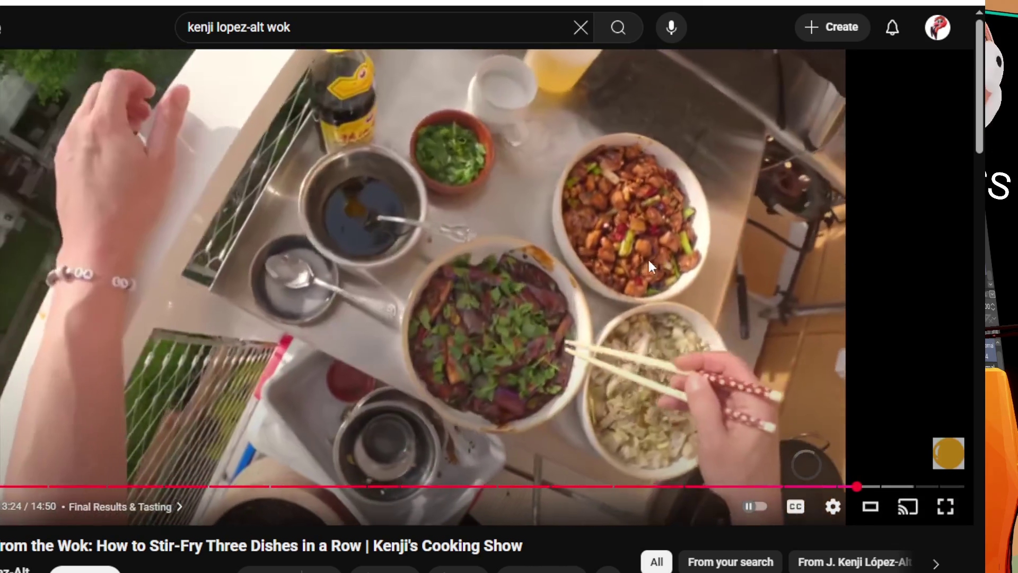
{"action": "left_click", "coordinate": [625, 274]}
{"action": "left_click", "coordinate": [625, 272]}
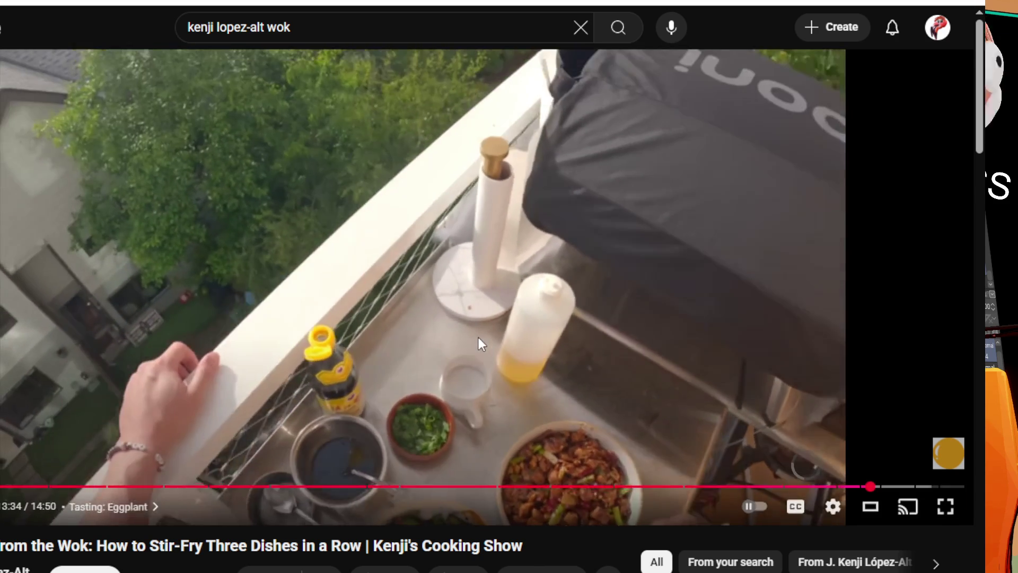
{"action": "left_click", "coordinate": [479, 337]}
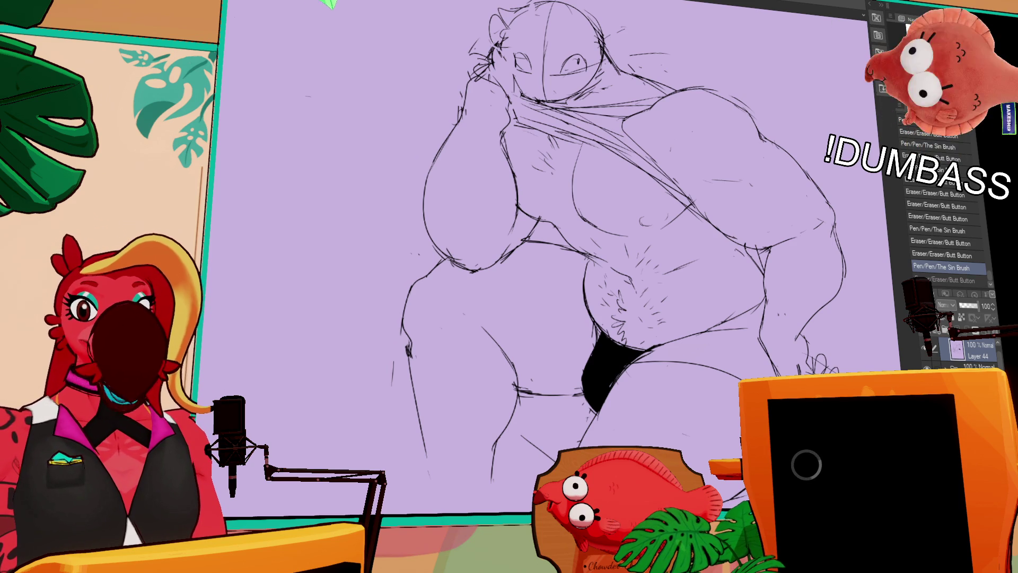
Step: Rotate the selected head region slightly with Ctrl+T and commit it
{"action": "left_click_drag", "start_coordinate": [659, 11], "coordinate": [580, 85]}
{"action": "left_click_drag", "start_coordinate": [614, 258], "coordinate": [794, 285]}
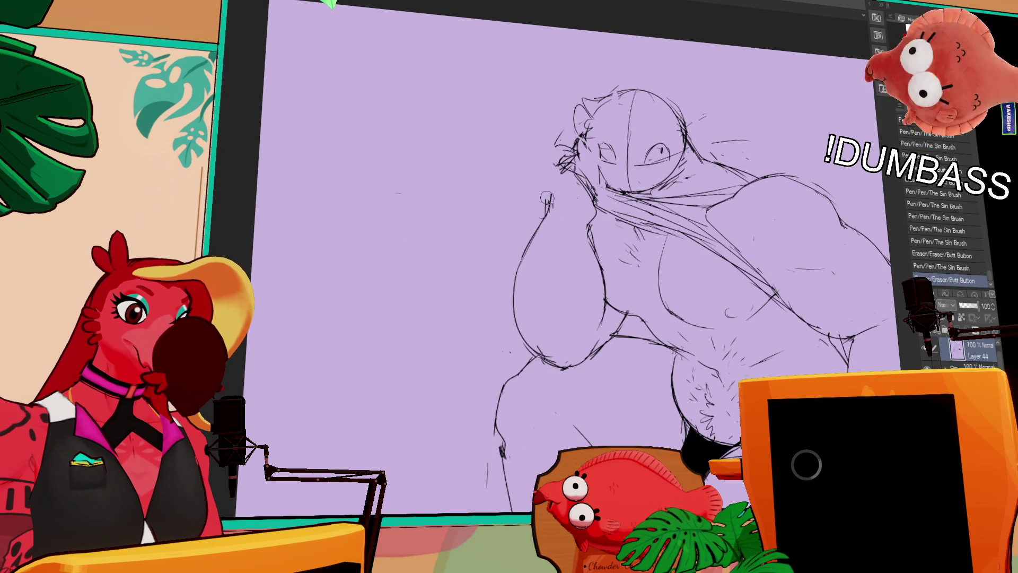
{"action": "left_click_drag", "start_coordinate": [763, 175], "coordinate": [764, 194]}
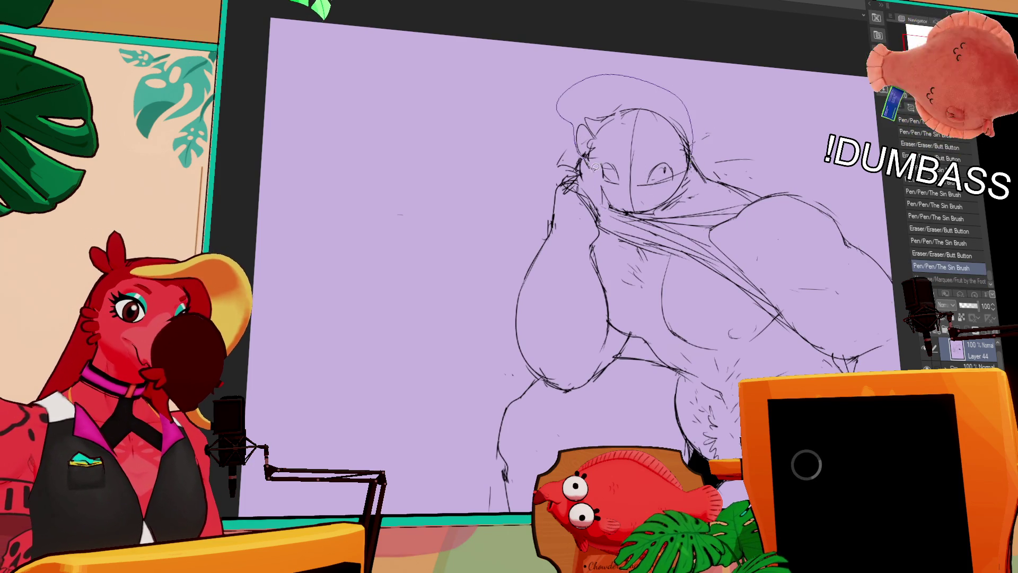
{"action": "key", "text": "ctrl+t"}
{"action": "left_click_drag", "start_coordinate": [683, 197], "coordinate": [688, 192]}
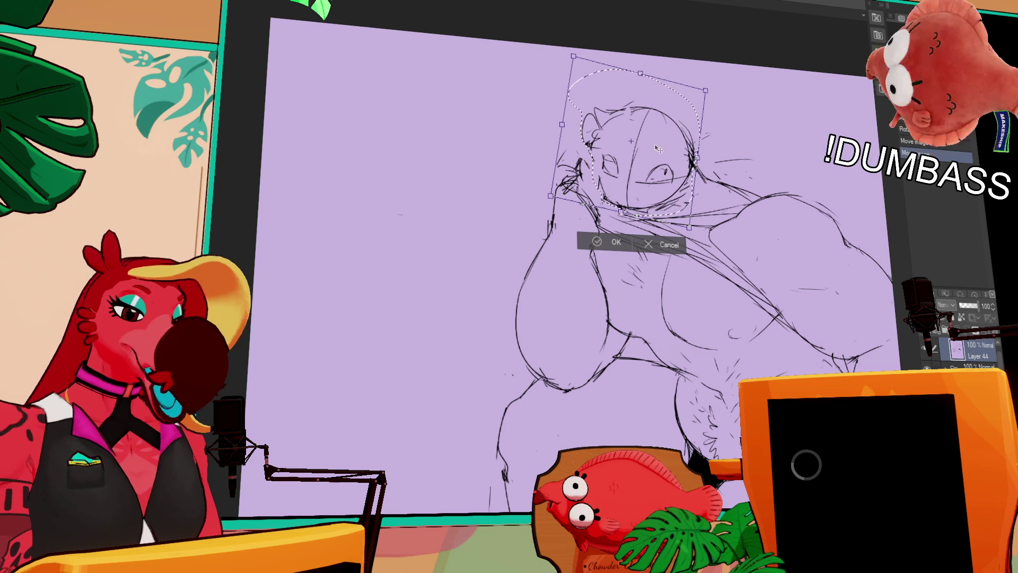
{"action": "key", "text": "Return"}
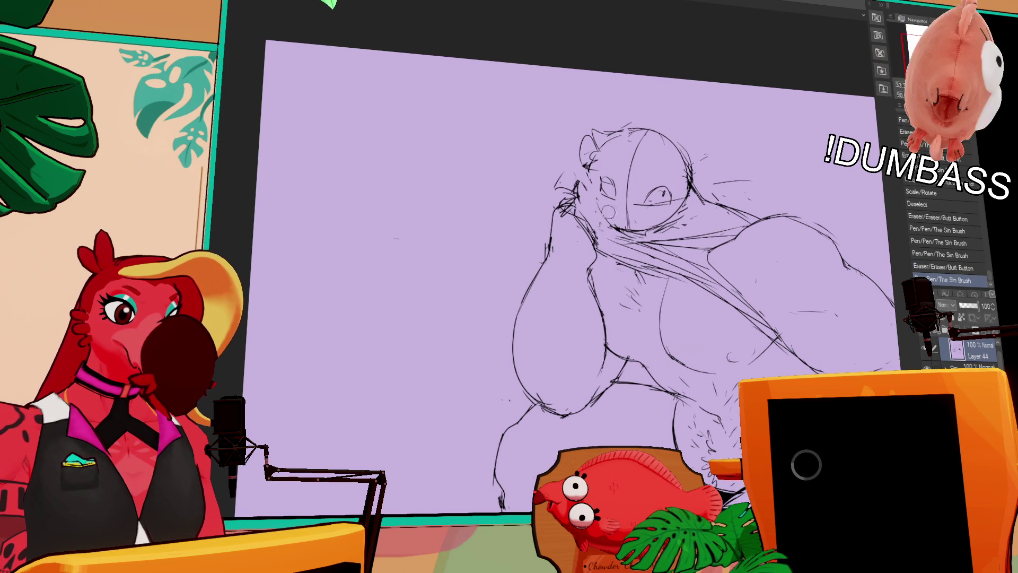
Step: Erase stray lines and touch up the pencil lines around the mouth and chin
{"action": "left_click_drag", "start_coordinate": [683, 188], "coordinate": [664, 177]}
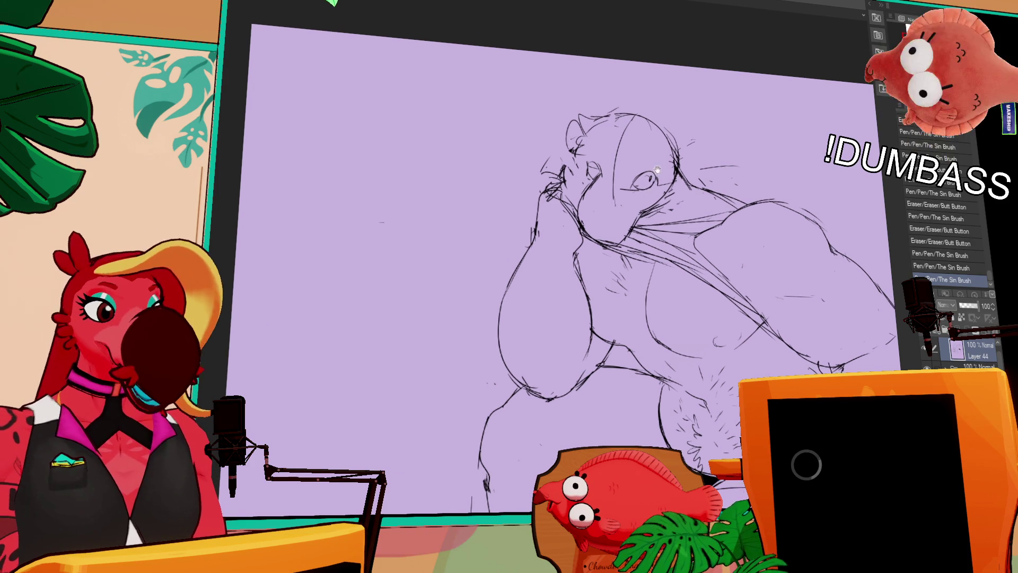
{"action": "left_click_drag", "start_coordinate": [644, 157], "coordinate": [645, 167]}
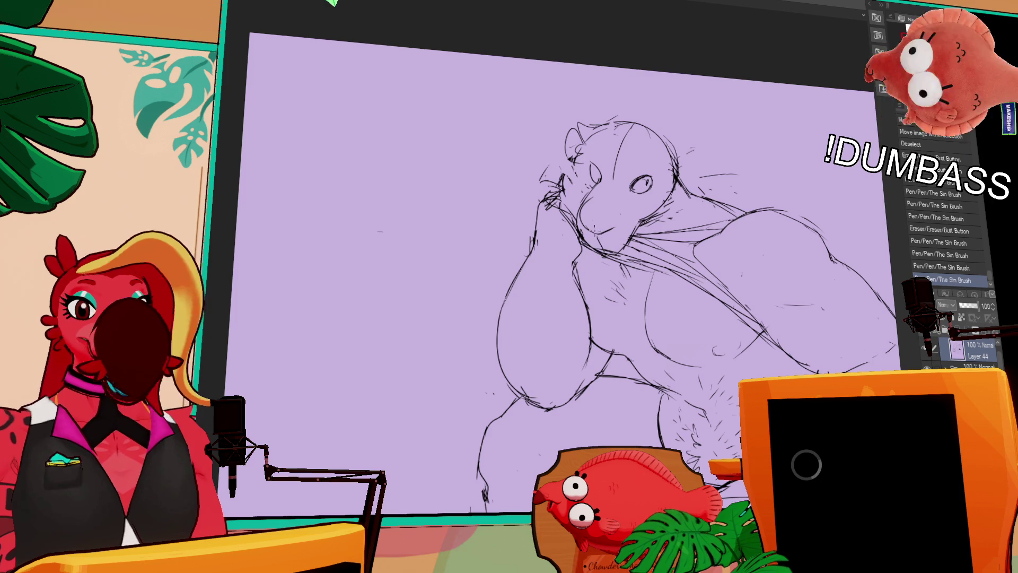
{"action": "left_click_drag", "start_coordinate": [672, 144], "coordinate": [670, 136]}
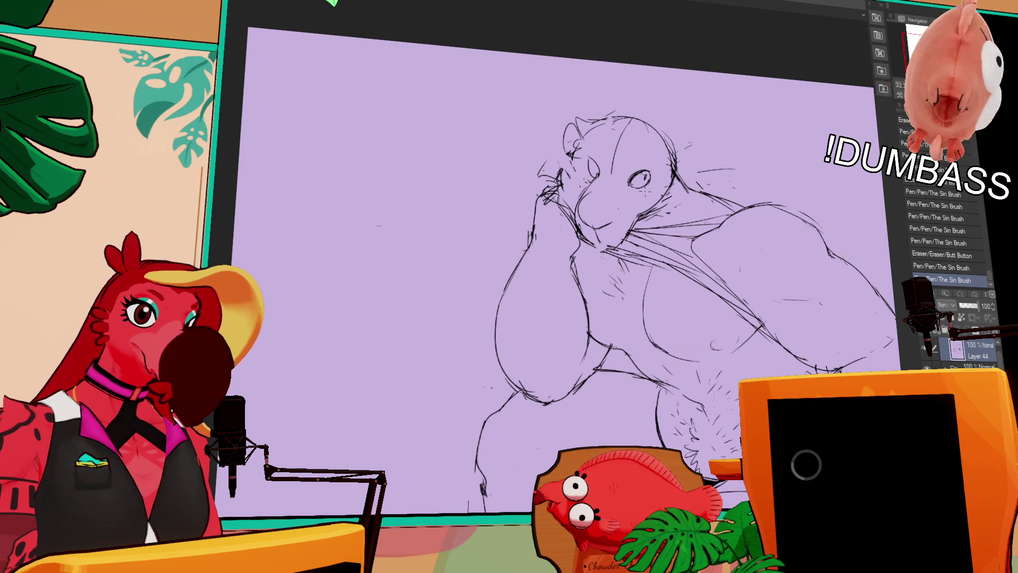
{"action": "left_click_drag", "start_coordinate": [573, 198], "coordinate": [585, 184]}
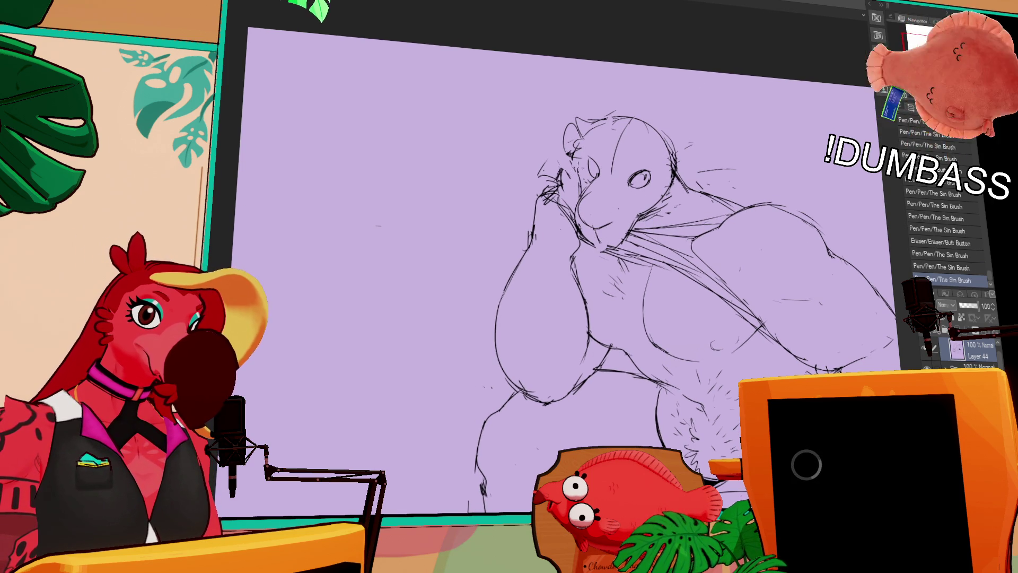
{"action": "left_click_drag", "start_coordinate": [607, 126], "coordinate": [617, 114]}
{"action": "left_click_drag", "start_coordinate": [698, 192], "coordinate": [735, 181]}
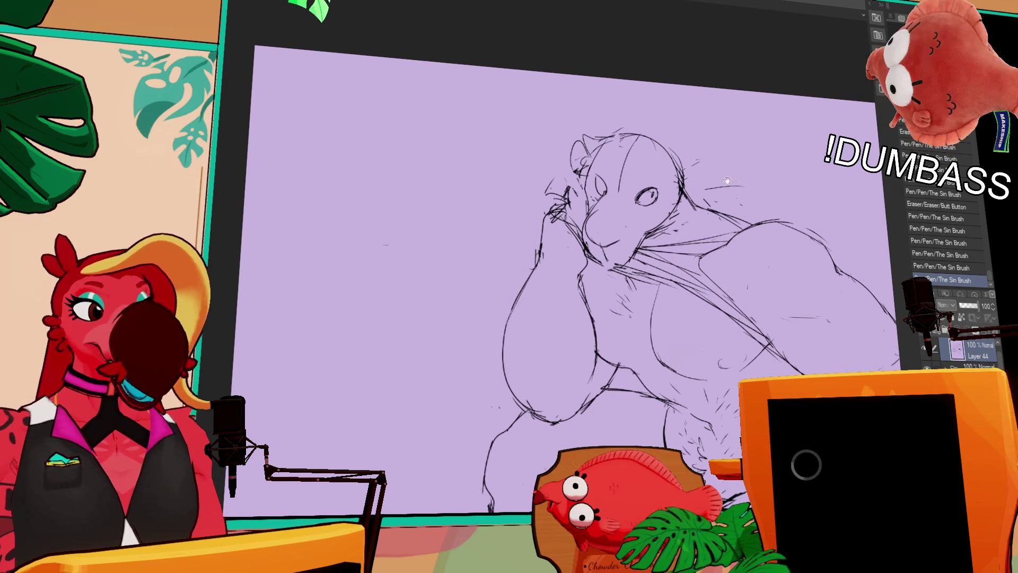
{"action": "mouse_move", "coordinate": [629, 236]}
{"action": "left_mouse_down"}
{"action": "mouse_move", "coordinate": [641, 251]}
{"action": "mouse_move", "coordinate": [606, 276]}
{"action": "mouse_move", "coordinate": [610, 268]}
{"action": "left_mouse_up"}
{"action": "mouse_move", "coordinate": [622, 259]}
{"action": "left_mouse_down"}
{"action": "mouse_move", "coordinate": [611, 270]}
{"action": "mouse_move", "coordinate": [648, 235]}
{"action": "mouse_move", "coordinate": [629, 263]}
{"action": "mouse_move", "coordinate": [602, 262]}
{"action": "mouse_move", "coordinate": [584, 228]}
{"action": "mouse_move", "coordinate": [615, 203]}
{"action": "mouse_move", "coordinate": [583, 234]}
{"action": "mouse_move", "coordinate": [612, 229]}
{"action": "left_mouse_up"}
Step: Transform the muzzle and both eyes with Ctrl+T, committing each, then deselect
{"action": "key", "text": "ctrl+t"}
{"action": "key", "text": "Return"}
{"action": "mouse_move", "coordinate": [639, 197]}
{"action": "left_mouse_down"}
{"action": "mouse_move", "coordinate": [640, 210]}
{"action": "mouse_move", "coordinate": [659, 208]}
{"action": "mouse_move", "coordinate": [599, 165]}
{"action": "mouse_move", "coordinate": [634, 183]}
{"action": "mouse_move", "coordinate": [613, 191]}
{"action": "left_mouse_up"}
{"action": "key", "text": "ctrl+t"}
{"action": "key", "text": "Return"}
{"action": "key", "text": "ctrl+t"}
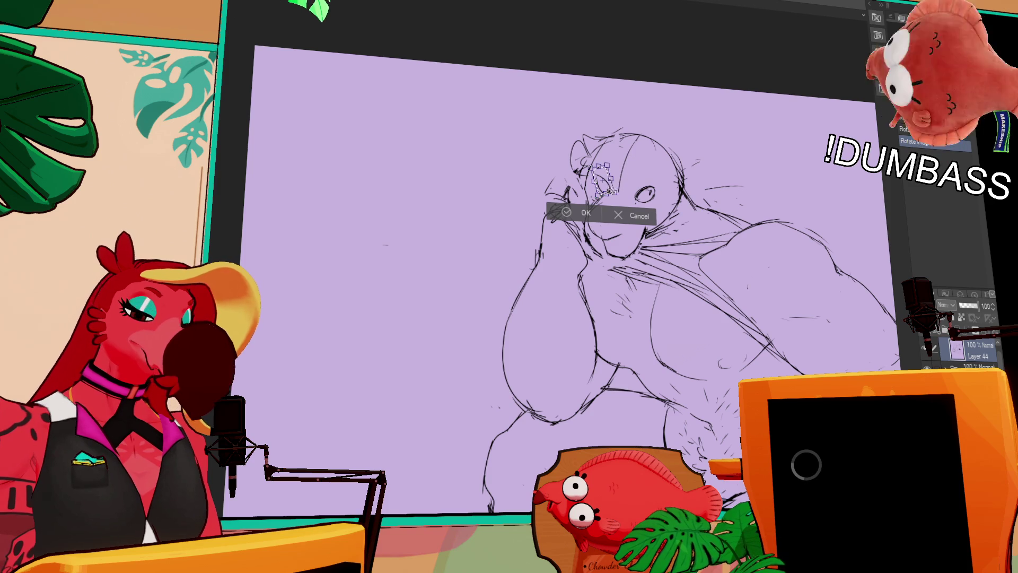
{"action": "key", "text": "Return"}
{"action": "key", "text": "ctrl+d"}
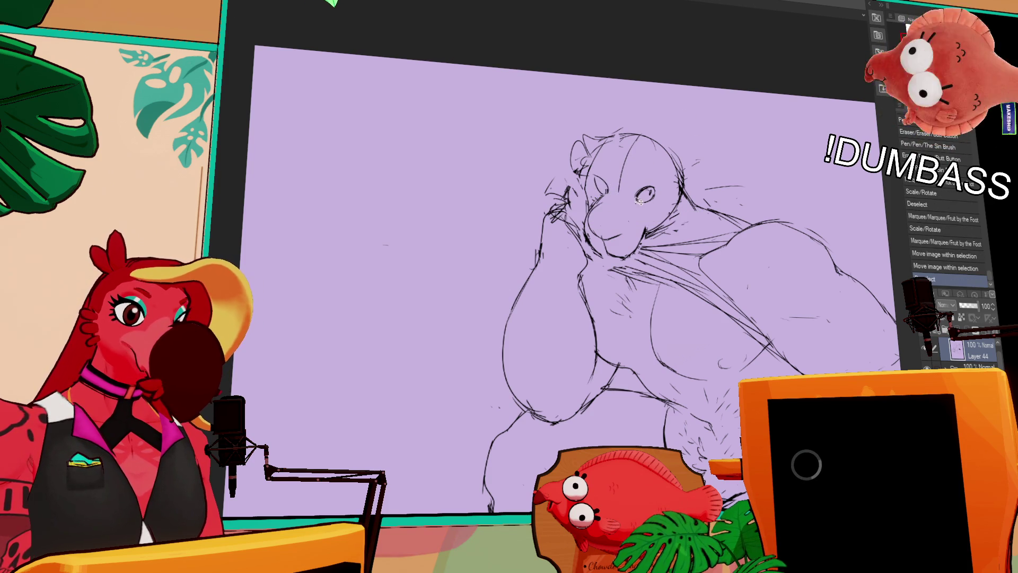
Step: Add small strokes at the top of the head and shift the lassoed head into place
{"action": "left_click_drag", "start_coordinate": [634, 189], "coordinate": [650, 197]}
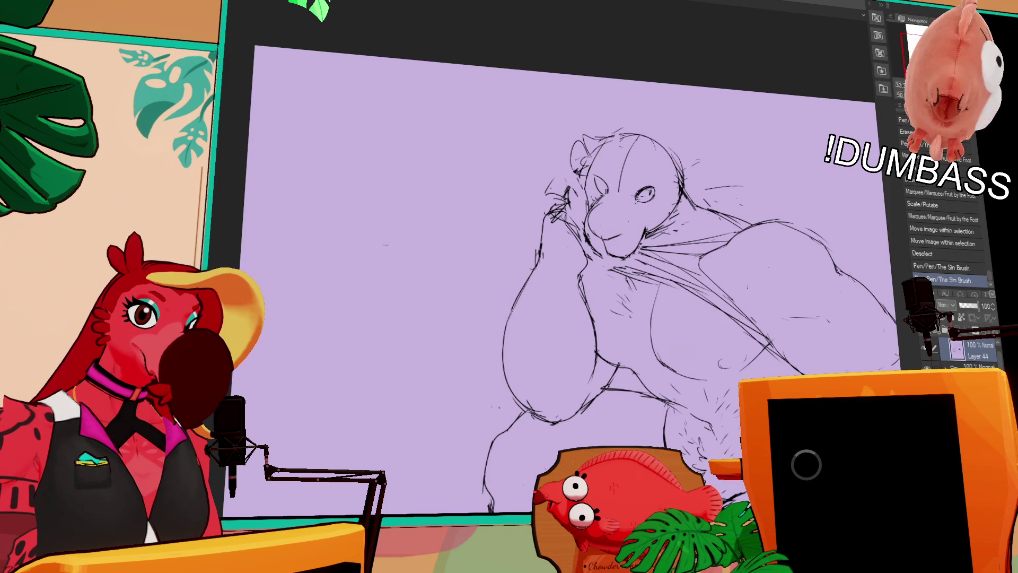
{"action": "left_click_drag", "start_coordinate": [653, 127], "coordinate": [659, 123]}
{"action": "mouse_move", "coordinate": [631, 175]}
{"action": "left_mouse_down"}
{"action": "mouse_move", "coordinate": [668, 209]}
{"action": "mouse_move", "coordinate": [650, 189]}
{"action": "left_mouse_up"}
{"action": "key", "text": "ctrl+d"}
{"action": "left_click_drag", "start_coordinate": [890, 212], "coordinate": [807, 117]}
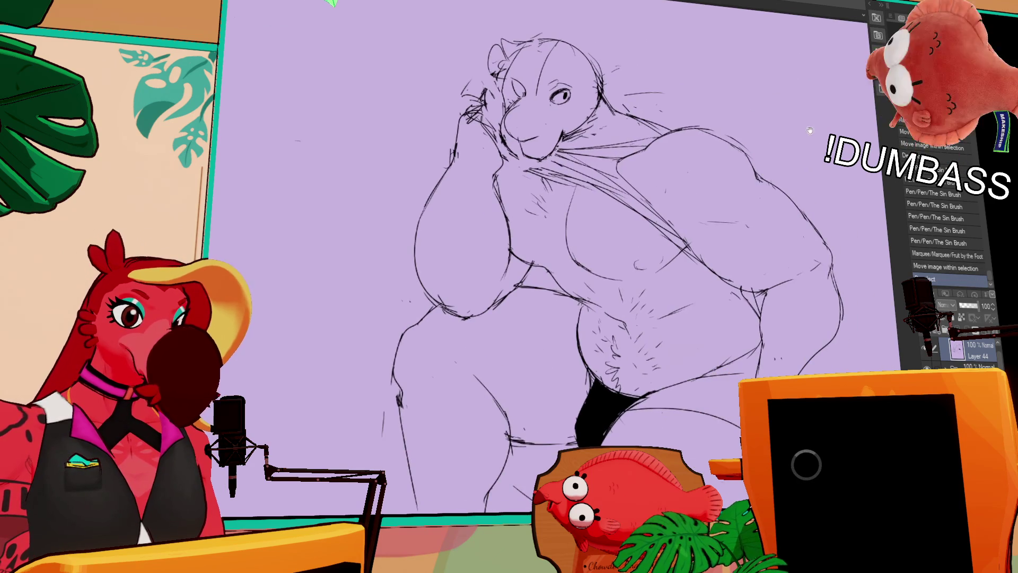
Step: Touch up small lines, then nudge the selected eye slightly and deselect
{"action": "mouse_move", "coordinate": [657, 146]}
{"action": "left_mouse_down"}
{"action": "mouse_move", "coordinate": [641, 159]}
{"action": "mouse_move", "coordinate": [658, 141]}
{"action": "left_mouse_up"}
{"action": "mouse_move", "coordinate": [758, 101]}
{"action": "left_mouse_down"}
{"action": "mouse_move", "coordinate": [713, 137]}
{"action": "mouse_move", "coordinate": [691, 174]}
{"action": "left_mouse_up"}
{"action": "left_click_drag", "start_coordinate": [522, 318], "coordinate": [531, 345]}
{"action": "left_click_drag", "start_coordinate": [607, 229], "coordinate": [643, 176]}
{"action": "left_click_drag", "start_coordinate": [571, 250], "coordinate": [589, 247]}
{"action": "key", "text": "ctrl+d"}
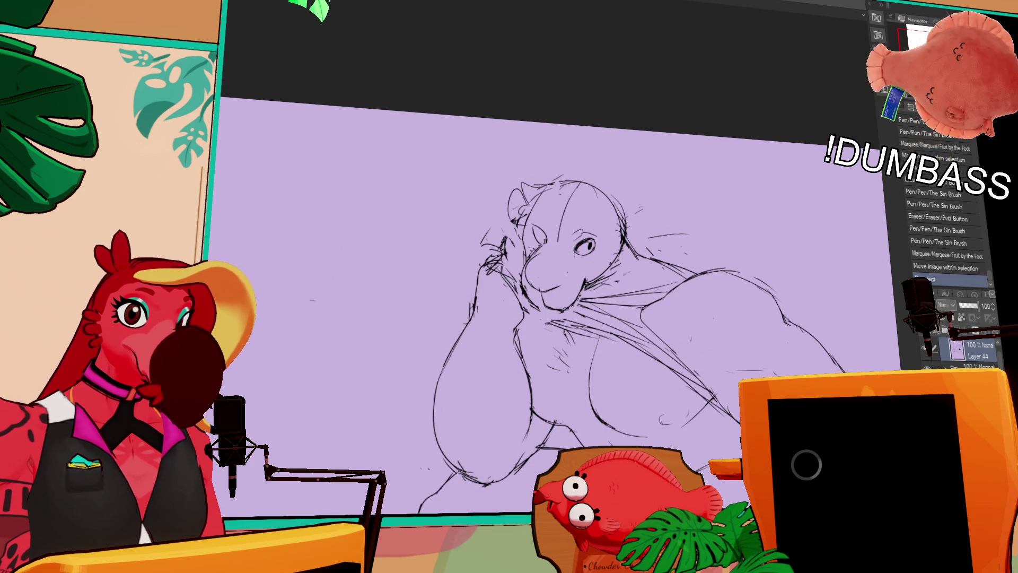
Step: Flip the canvas view horizontally and redraw the shoulder and neck lines
{"action": "key", "text": "h"}
{"action": "left_click_drag", "start_coordinate": [723, 211], "coordinate": [775, 139]}
{"action": "mouse_move", "coordinate": [554, 157]}
{"action": "left_mouse_down"}
{"action": "mouse_move", "coordinate": [499, 142]}
{"action": "mouse_move", "coordinate": [455, 147]}
{"action": "mouse_move", "coordinate": [509, 143]}
{"action": "mouse_move", "coordinate": [496, 143]}
{"action": "left_mouse_up"}
{"action": "left_click_drag", "start_coordinate": [562, 133], "coordinate": [515, 139]}
{"action": "left_click_drag", "start_coordinate": [586, 110], "coordinate": [553, 152]}
Step: Add small marks near the mouth, undoing the last stroke
{"action": "mouse_move", "coordinate": [752, 170]}
{"action": "left_mouse_down"}
{"action": "mouse_move", "coordinate": [742, 112]}
{"action": "mouse_move", "coordinate": [717, 170]}
{"action": "left_mouse_up"}
{"action": "mouse_move", "coordinate": [623, 206]}
{"action": "left_mouse_down"}
{"action": "mouse_move", "coordinate": [614, 205]}
{"action": "mouse_move", "coordinate": [630, 208]}
{"action": "mouse_move", "coordinate": [643, 193]}
{"action": "left_mouse_up"}
{"action": "mouse_move", "coordinate": [649, 185]}
{"action": "left_mouse_down"}
{"action": "mouse_move", "coordinate": [630, 205]}
{"action": "mouse_move", "coordinate": [646, 192]}
{"action": "left_mouse_up"}
{"action": "key", "text": "ctrl+z"}
Step: Touch up the chin and erase the stray marks by the mouth, undoing and redoing a stroke
{"action": "left_click_drag", "start_coordinate": [644, 136], "coordinate": [638, 168]}
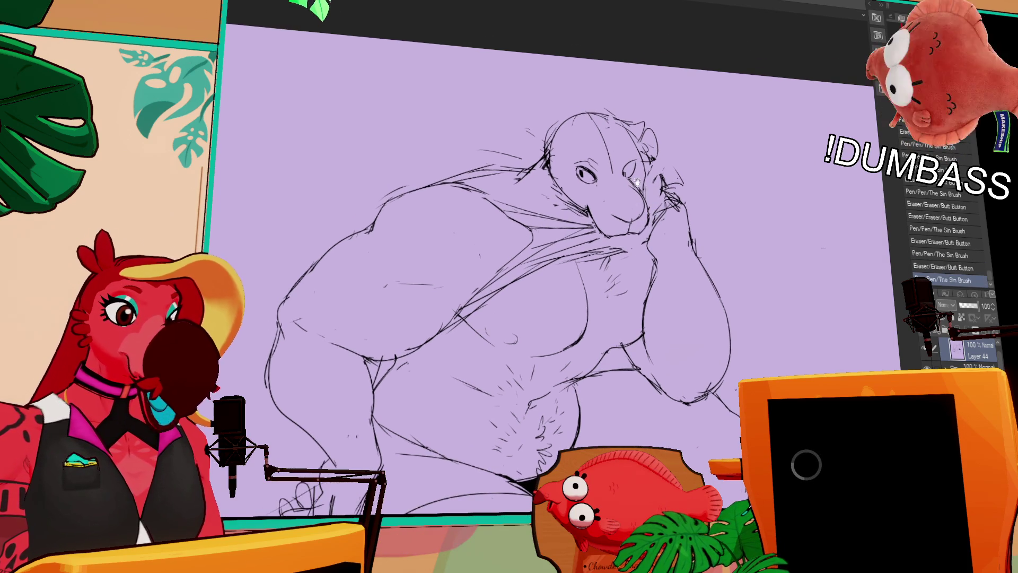
{"action": "left_click_drag", "start_coordinate": [610, 213], "coordinate": [623, 219]}
{"action": "left_click_drag", "start_coordinate": [612, 213], "coordinate": [625, 218]}
{"action": "left_click_drag", "start_coordinate": [716, 115], "coordinate": [716, 111]}
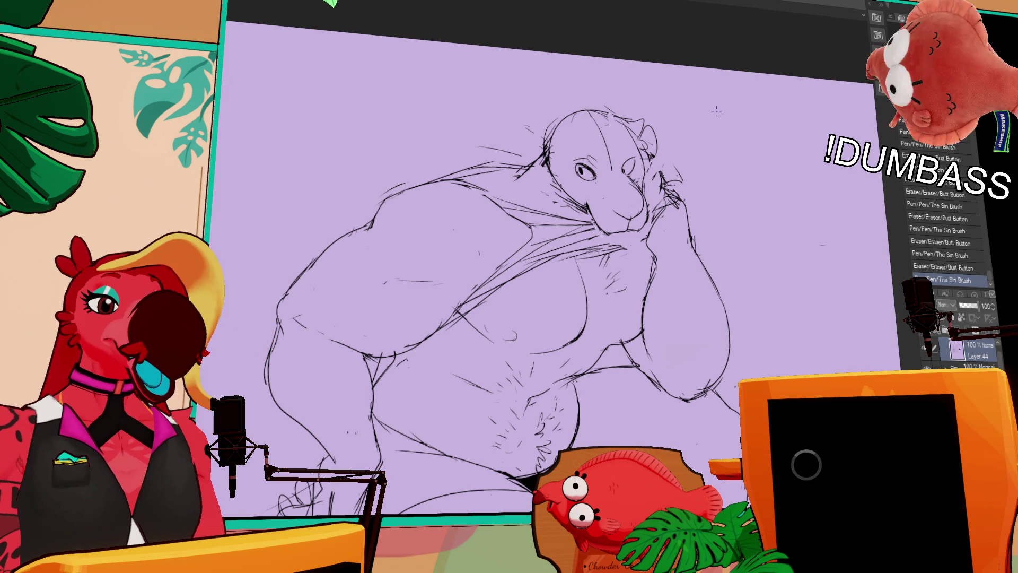
{"action": "left_click", "coordinate": [637, 271]}
{"action": "key", "text": "ctrl+z"}
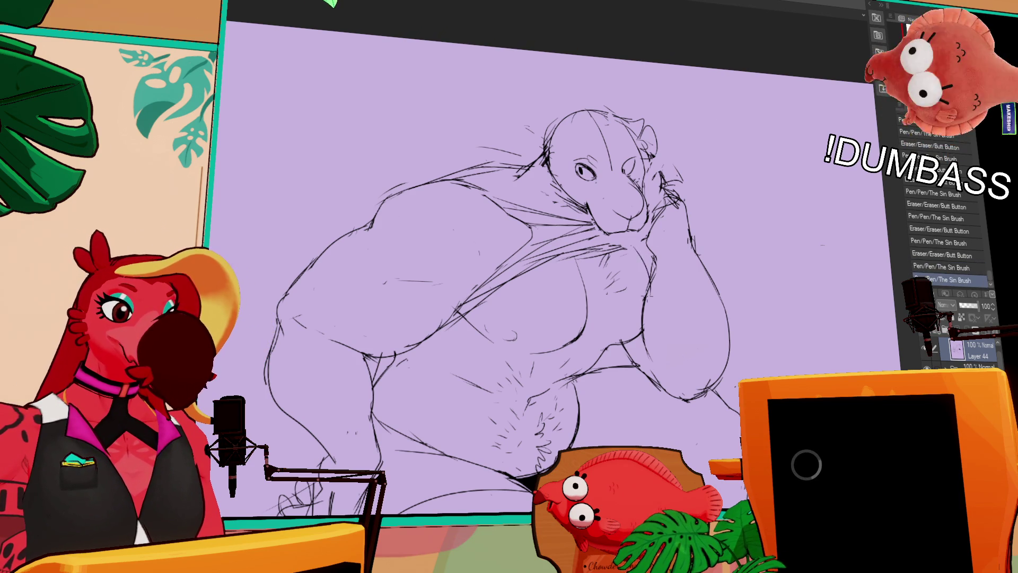
{"action": "key", "text": "ctrl+y"}
Step: Erase the stray lines across the chin and upper chest
{"action": "left_click_drag", "start_coordinate": [620, 244], "coordinate": [645, 245]}
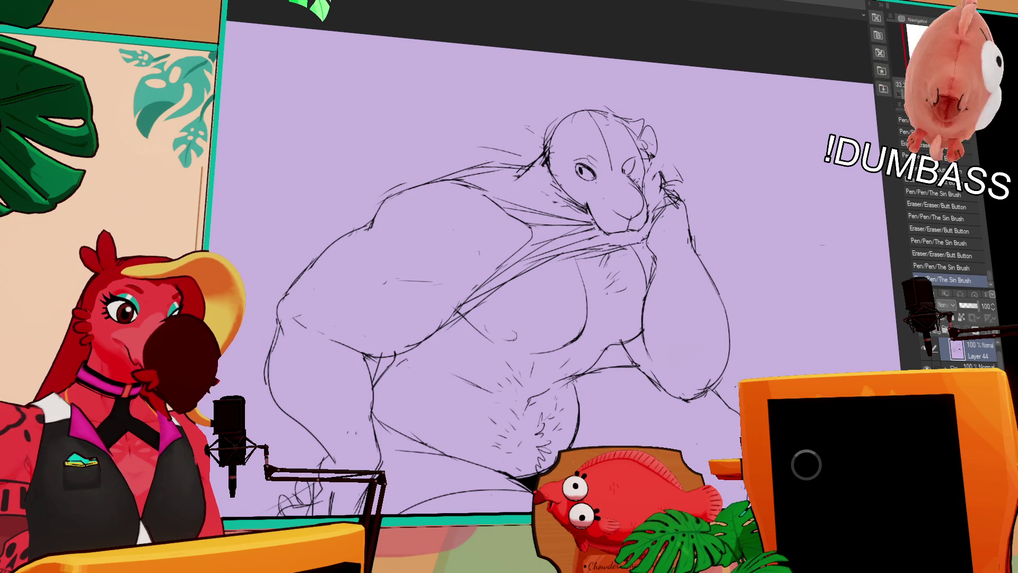
{"action": "mouse_move", "coordinate": [578, 258]}
{"action": "left_mouse_down"}
{"action": "mouse_move", "coordinate": [635, 237]}
{"action": "mouse_move", "coordinate": [531, 266]}
{"action": "left_mouse_up"}
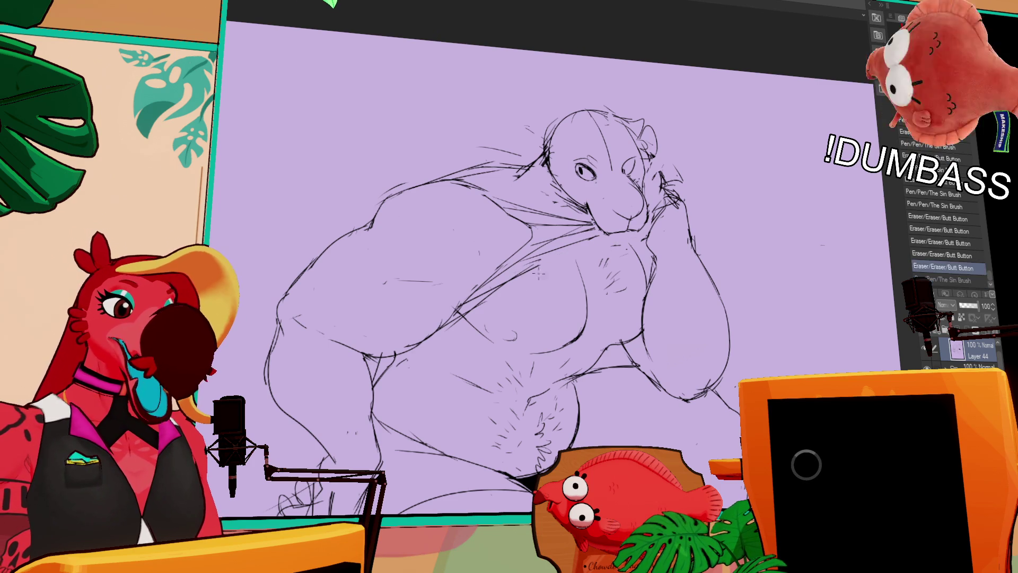
{"action": "left_click_drag", "start_coordinate": [607, 250], "coordinate": [514, 286]}
{"action": "key", "text": "ctrl+z"}
{"action": "key", "text": "ctrl+y"}
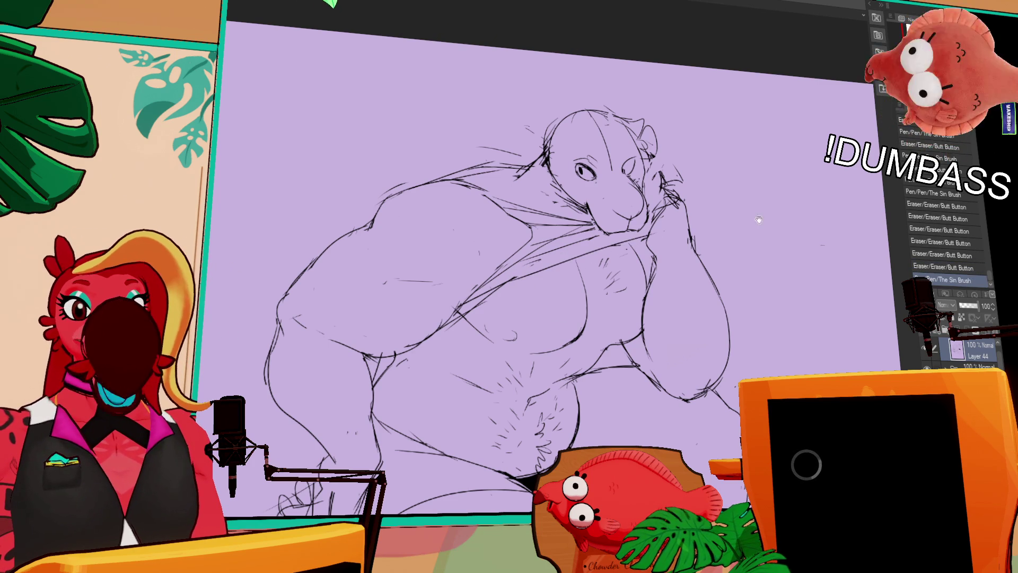
Step: Draw the nipple and add small marks on the chest
{"action": "scroll", "coordinate": [751, 198], "scroll_direction": "down", "scroll_amount": 2}
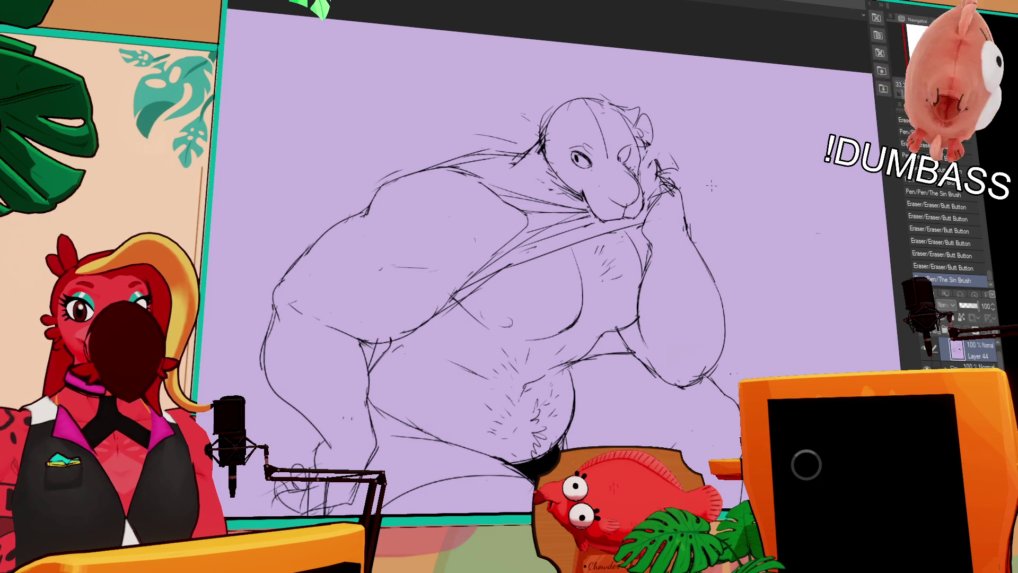
{"action": "scroll", "coordinate": [737, 168], "scroll_direction": "up", "scroll_amount": 2}
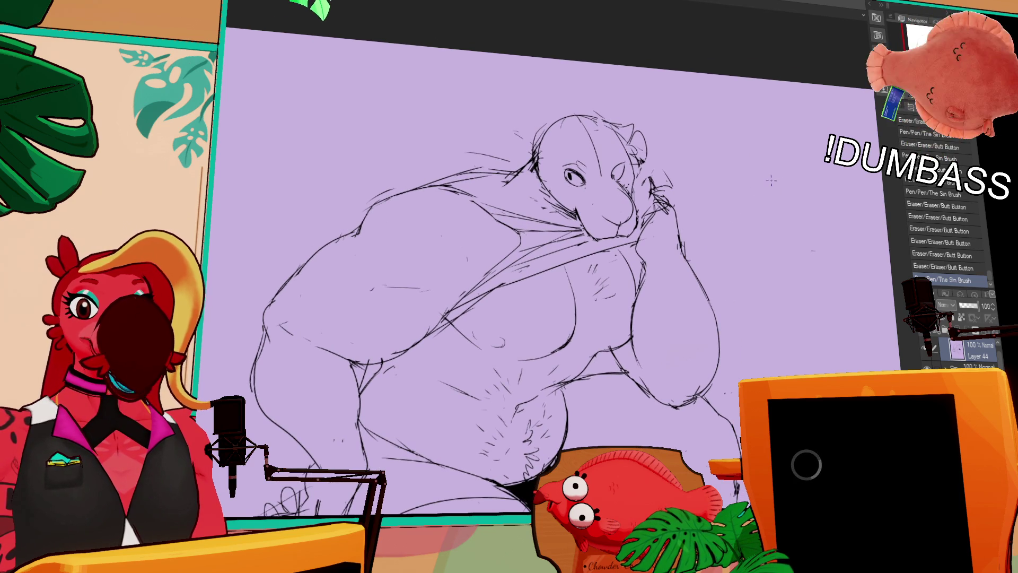
{"action": "scroll", "coordinate": [771, 180], "scroll_direction": "down", "scroll_amount": 2}
{"action": "left_click_drag", "start_coordinate": [610, 241], "coordinate": [605, 248]}
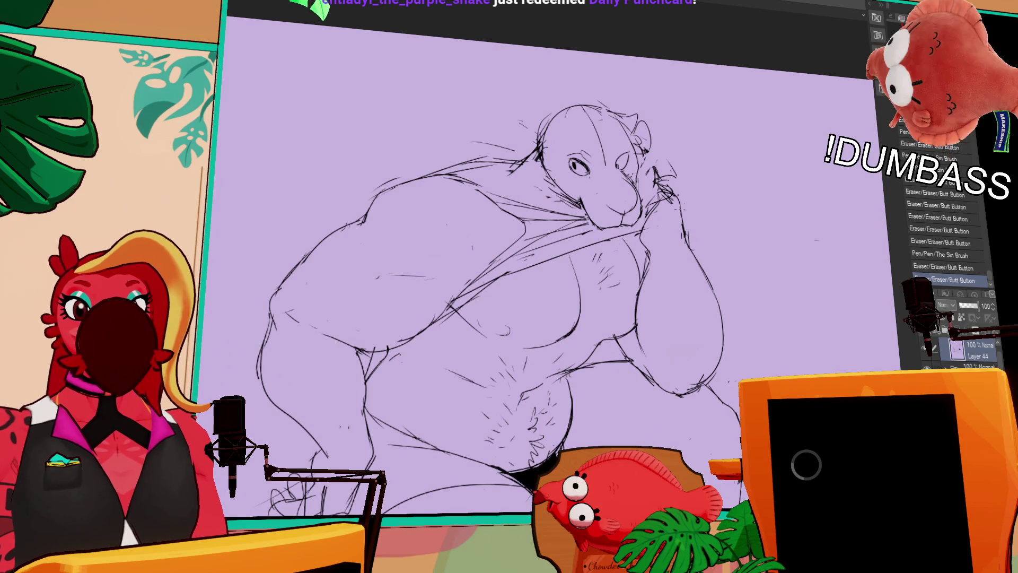
{"action": "scroll", "coordinate": [681, 231], "scroll_direction": "down", "scroll_amount": 1}
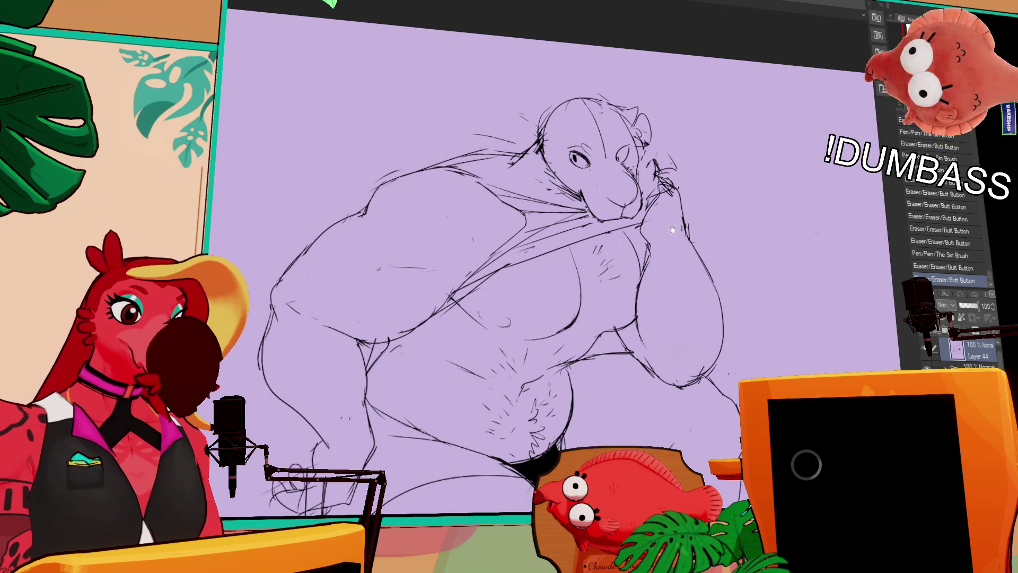
{"action": "left_click_drag", "start_coordinate": [503, 308], "coordinate": [510, 317]}
{"action": "mouse_move", "coordinate": [607, 321]}
{"action": "left_mouse_down"}
{"action": "mouse_move", "coordinate": [629, 321]}
{"action": "mouse_move", "coordinate": [605, 330]}
{"action": "mouse_move", "coordinate": [612, 343]}
{"action": "mouse_move", "coordinate": [604, 330]}
{"action": "left_mouse_up"}
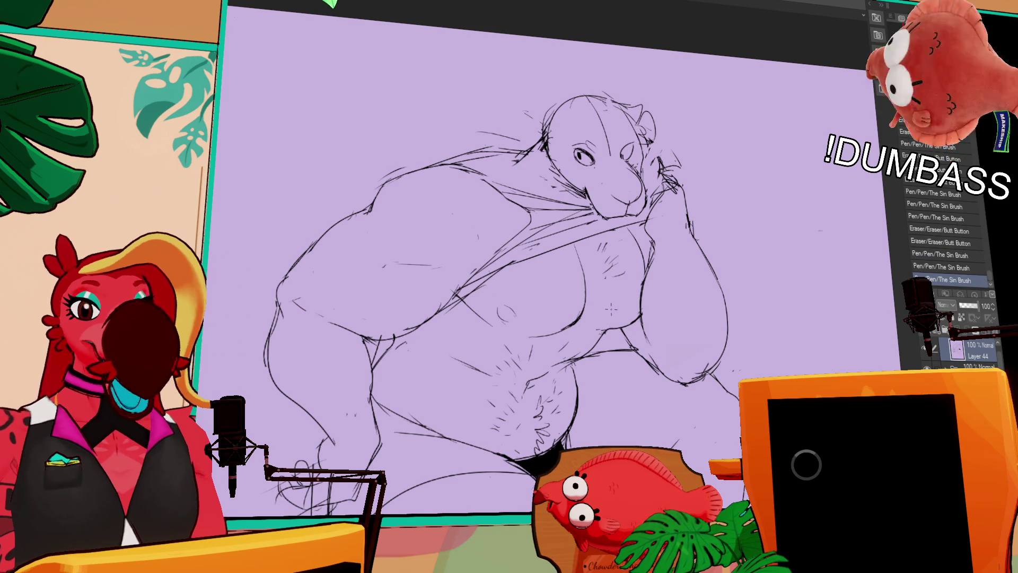
{"action": "mouse_move", "coordinate": [618, 263]}
{"action": "left_mouse_down"}
{"action": "mouse_move", "coordinate": [648, 281]}
{"action": "mouse_move", "coordinate": [654, 247]}
{"action": "left_mouse_up"}
{"action": "left_click_drag", "start_coordinate": [652, 287], "coordinate": [648, 281]}
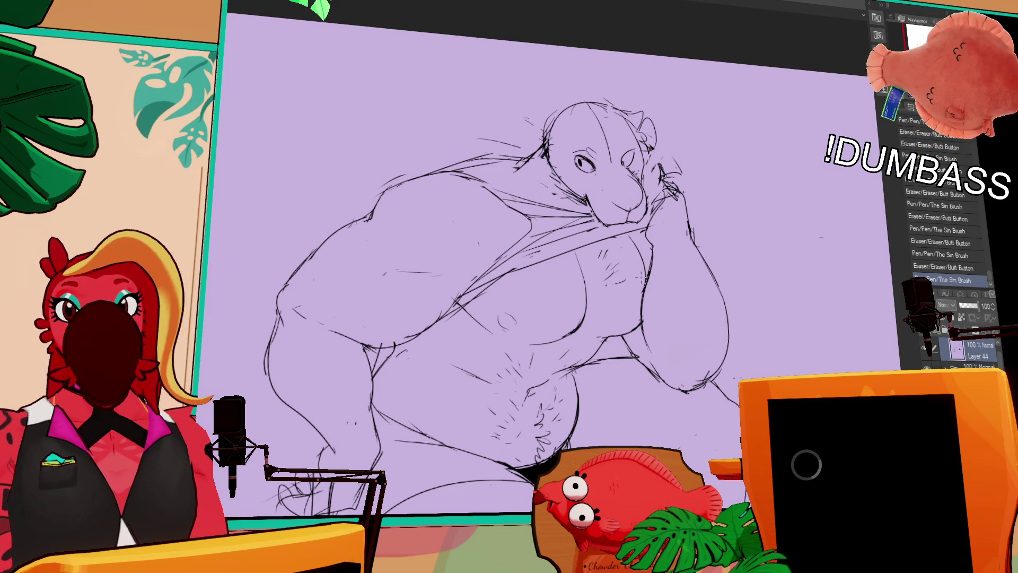
{"action": "mouse_move", "coordinate": [695, 229]}
{"action": "left_mouse_down"}
{"action": "mouse_move", "coordinate": [695, 244]}
{"action": "mouse_move", "coordinate": [653, 241]}
{"action": "mouse_move", "coordinate": [657, 232]}
{"action": "mouse_move", "coordinate": [649, 249]}
{"action": "mouse_move", "coordinate": [663, 262]}
{"action": "left_mouse_up"}
{"action": "key", "text": "ctrl+z"}
{"action": "key", "text": "ctrl+z"}
Step: Refine the lines of the hand gripping the shirt with pen and eraser
{"action": "left_click_drag", "start_coordinate": [683, 217], "coordinate": [689, 233]}
{"action": "left_click_drag", "start_coordinate": [685, 239], "coordinate": [688, 245]}
{"action": "mouse_move", "coordinate": [679, 192]}
{"action": "left_mouse_down"}
{"action": "mouse_move", "coordinate": [668, 216]}
{"action": "mouse_move", "coordinate": [663, 205]}
{"action": "mouse_move", "coordinate": [679, 201]}
{"action": "mouse_move", "coordinate": [684, 212]}
{"action": "mouse_move", "coordinate": [675, 160]}
{"action": "left_mouse_up"}
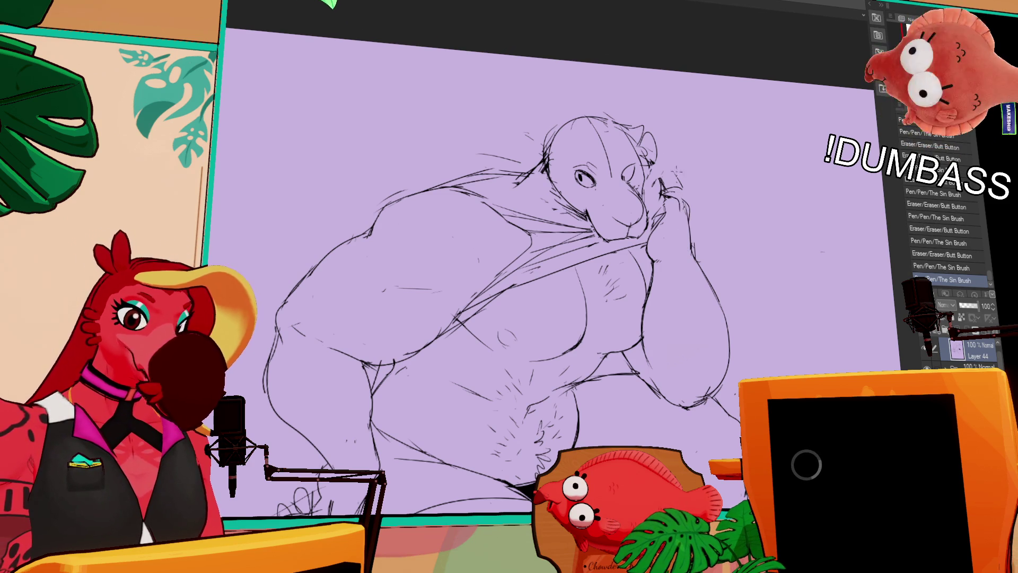
{"action": "key", "text": "ctrl+z"}
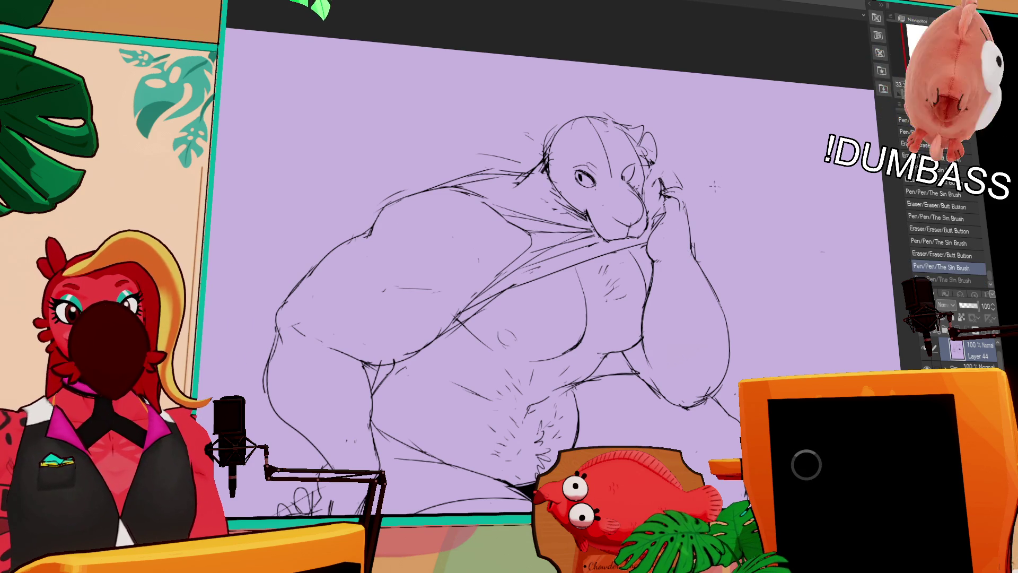
{"action": "left_click_drag", "start_coordinate": [681, 195], "coordinate": [689, 228]}
{"action": "left_click_drag", "start_coordinate": [683, 205], "coordinate": [689, 239]}
{"action": "left_click_drag", "start_coordinate": [610, 281], "coordinate": [615, 289]}
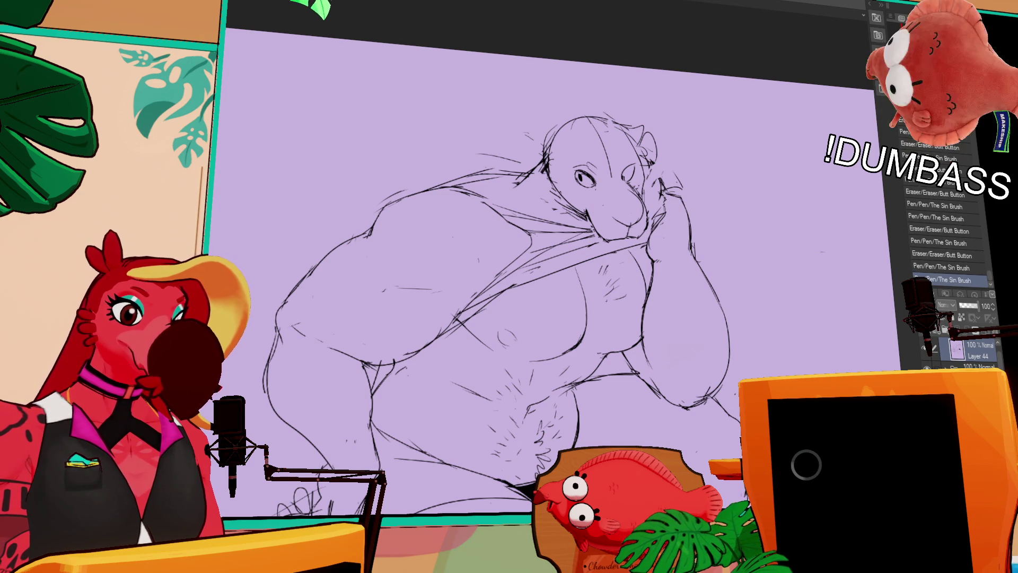
Step: Rework the lines near the ear and hand with short strokes
{"action": "mouse_move", "coordinate": [655, 181]}
{"action": "left_mouse_down"}
{"action": "mouse_move", "coordinate": [653, 220]}
{"action": "mouse_move", "coordinate": [669, 211]}
{"action": "left_mouse_up"}
{"action": "mouse_move", "coordinate": [652, 201]}
{"action": "left_mouse_down"}
{"action": "mouse_move", "coordinate": [684, 201]}
{"action": "mouse_move", "coordinate": [674, 188]}
{"action": "left_mouse_up"}
{"action": "mouse_move", "coordinate": [666, 180]}
{"action": "left_mouse_down"}
{"action": "mouse_move", "coordinate": [685, 205]}
{"action": "mouse_move", "coordinate": [662, 232]}
{"action": "left_mouse_up"}
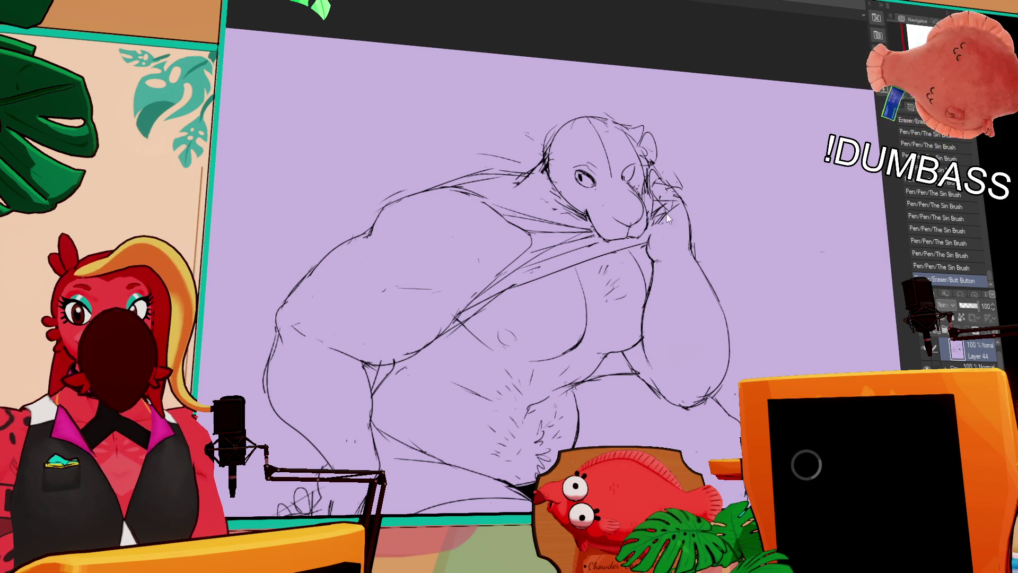
{"action": "key", "text": "ctrl+z"}
{"action": "left_click_drag", "start_coordinate": [764, 94], "coordinate": [751, 78]}
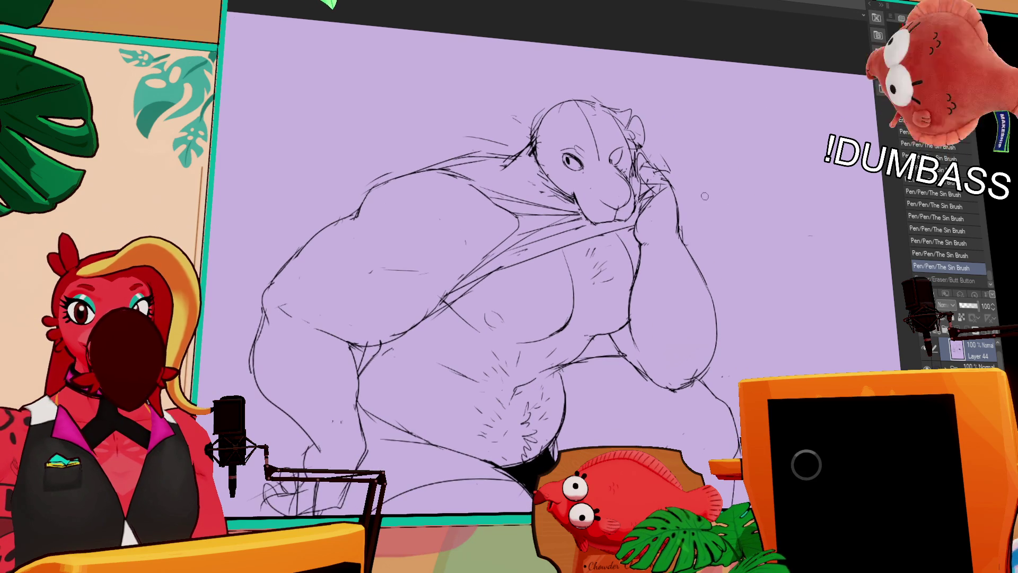
Step: Touch up the hand lines and add pen and eraser strokes across the chest
{"action": "key", "text": "ctrl+y"}
{"action": "mouse_move", "coordinate": [643, 217]}
{"action": "left_mouse_down"}
{"action": "mouse_move", "coordinate": [648, 228]}
{"action": "mouse_move", "coordinate": [654, 219]}
{"action": "left_mouse_up"}
{"action": "key", "text": "ctrl+z"}
{"action": "key", "text": "ctrl+y"}
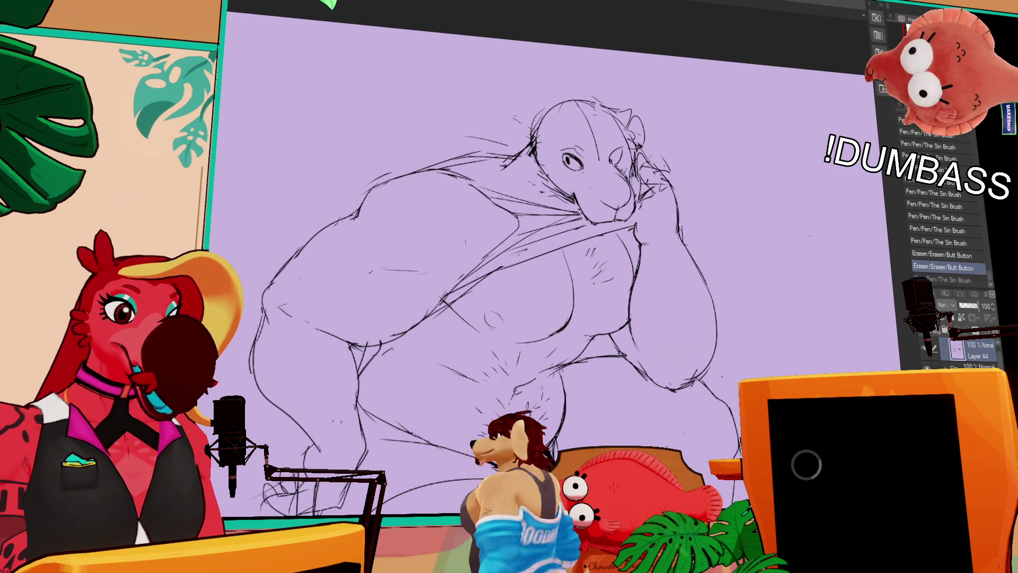
{"action": "left_click_drag", "start_coordinate": [686, 184], "coordinate": [699, 219]}
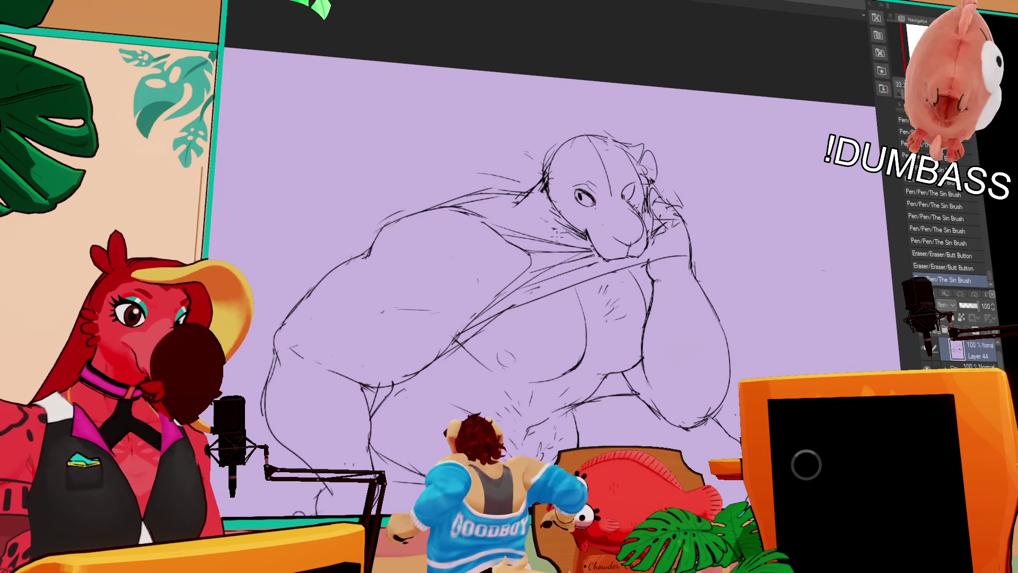
{"action": "left_click_drag", "start_coordinate": [480, 216], "coordinate": [513, 197]}
{"action": "mouse_move", "coordinate": [512, 242]}
{"action": "left_mouse_down"}
{"action": "mouse_move", "coordinate": [591, 224]}
{"action": "mouse_move", "coordinate": [509, 238]}
{"action": "mouse_move", "coordinate": [579, 228]}
{"action": "mouse_move", "coordinate": [589, 200]}
{"action": "left_mouse_up"}
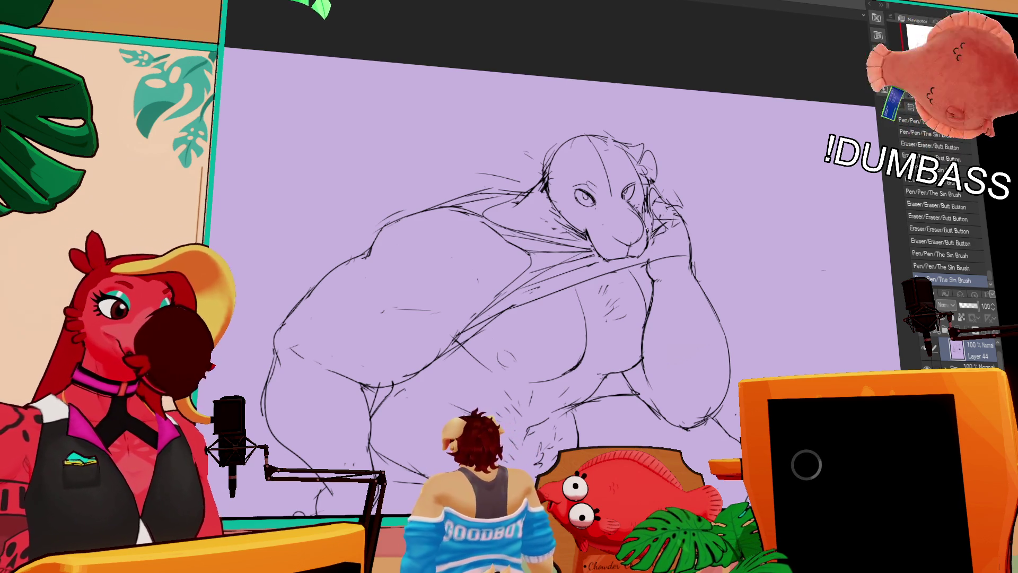
Step: Redraw the marks around the left eye and lasso it for rotating
{"action": "left_click_drag", "start_coordinate": [585, 194], "coordinate": [595, 198]}
{"action": "left_click_drag", "start_coordinate": [663, 202], "coordinate": [674, 209]}
{"action": "mouse_move", "coordinate": [666, 199]}
{"action": "left_mouse_down"}
{"action": "mouse_move", "coordinate": [681, 204]}
{"action": "mouse_move", "coordinate": [669, 182]}
{"action": "left_mouse_up"}
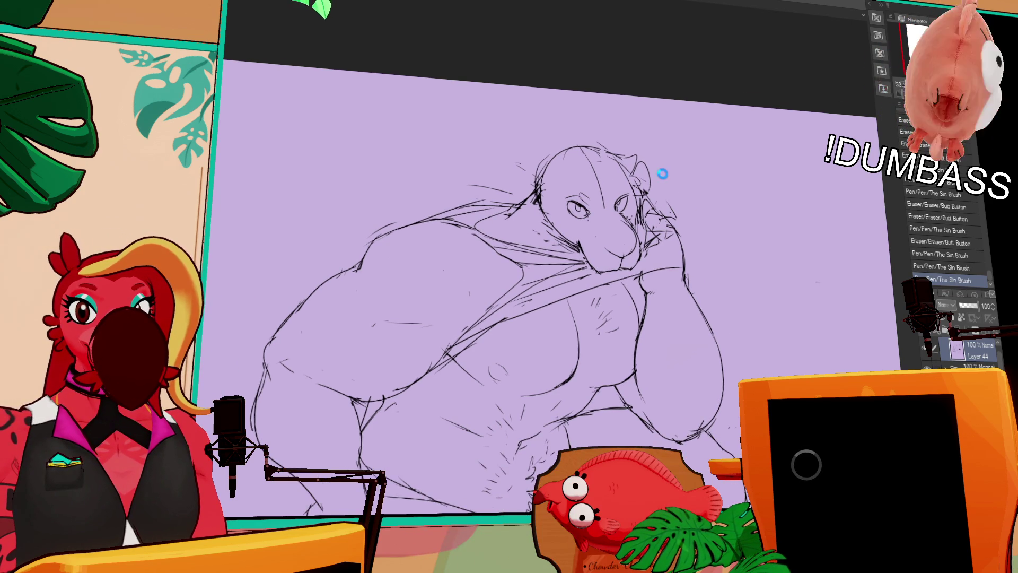
{"action": "left_click_drag", "start_coordinate": [683, 185], "coordinate": [670, 209]}
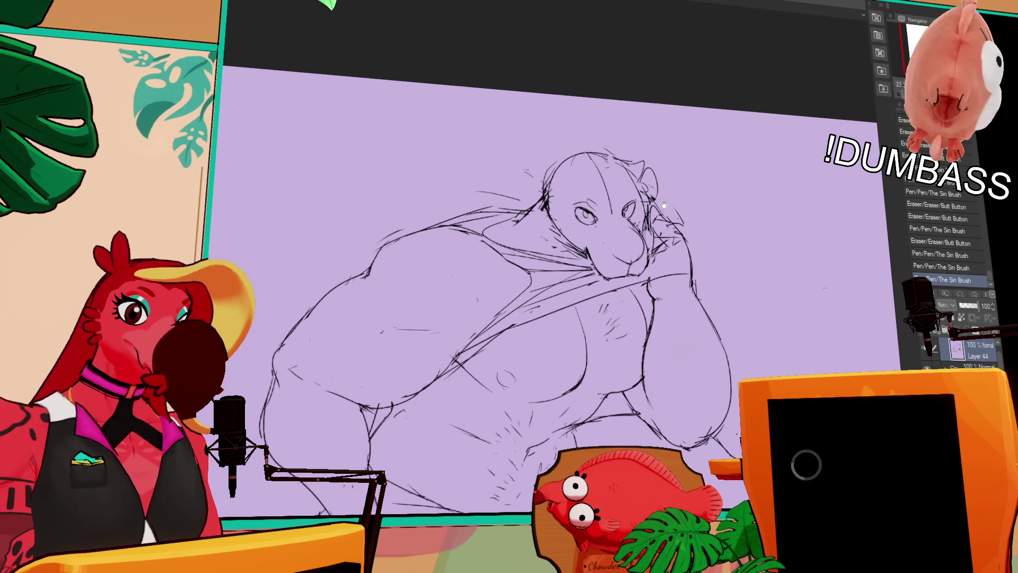
{"action": "left_click_drag", "start_coordinate": [601, 189], "coordinate": [599, 187]}
{"action": "key", "text": "ctrl+t"}
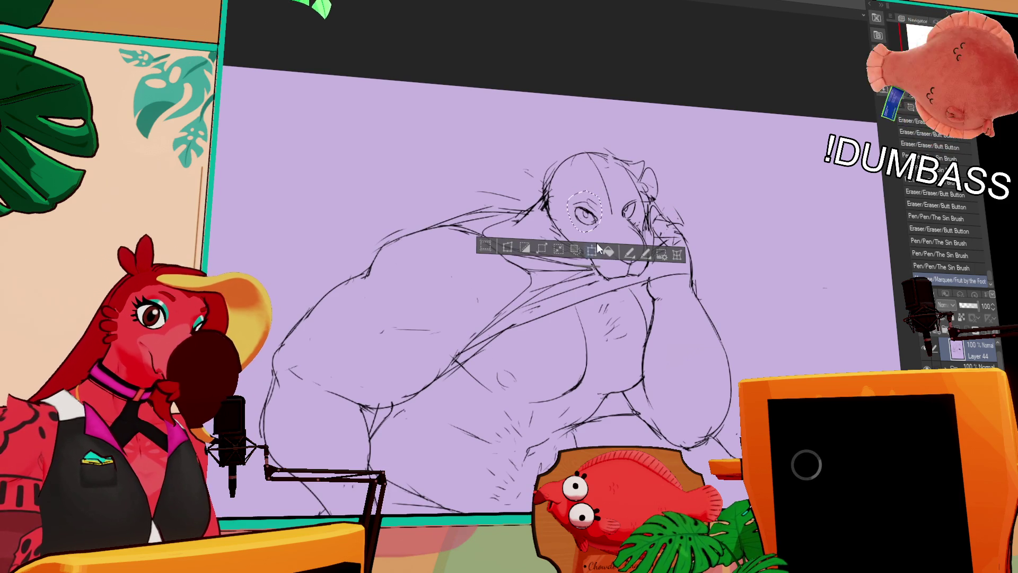
Step: Tilt the selected left eye, then touch up the small marks near it
{"action": "mouse_move", "coordinate": [618, 228]}
{"action": "left_mouse_down"}
{"action": "mouse_move", "coordinate": [627, 204]}
{"action": "mouse_move", "coordinate": [608, 192]}
{"action": "mouse_move", "coordinate": [624, 229]}
{"action": "mouse_move", "coordinate": [620, 213]}
{"action": "mouse_move", "coordinate": [621, 226]}
{"action": "mouse_move", "coordinate": [604, 218]}
{"action": "left_mouse_up"}
{"action": "key", "text": "Return"}
{"action": "key", "text": "ctrl+d"}
{"action": "mouse_move", "coordinate": [623, 207]}
{"action": "left_mouse_down"}
{"action": "mouse_move", "coordinate": [630, 220]}
{"action": "mouse_move", "coordinate": [618, 201]}
{"action": "left_mouse_up"}
{"action": "key", "text": "ctrl+z"}
{"action": "left_click_drag", "start_coordinate": [615, 196], "coordinate": [615, 207]}
{"action": "left_click_drag", "start_coordinate": [612, 203], "coordinate": [619, 199]}
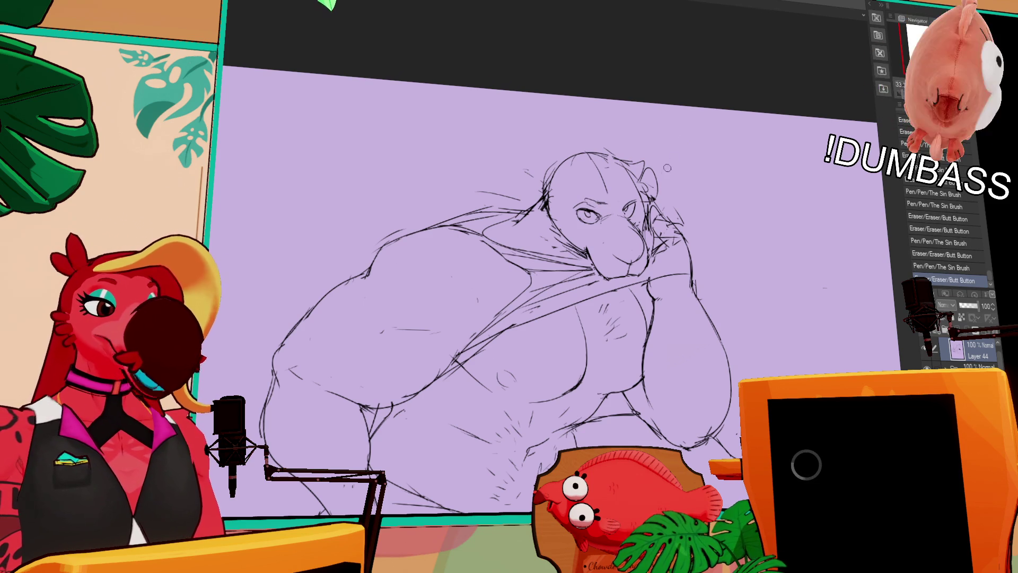
Step: Discard a stray stroke and add a new layer, Layer 45, above Layer 44
{"action": "scroll", "coordinate": [648, 176], "scroll_direction": "down", "scroll_amount": 5}
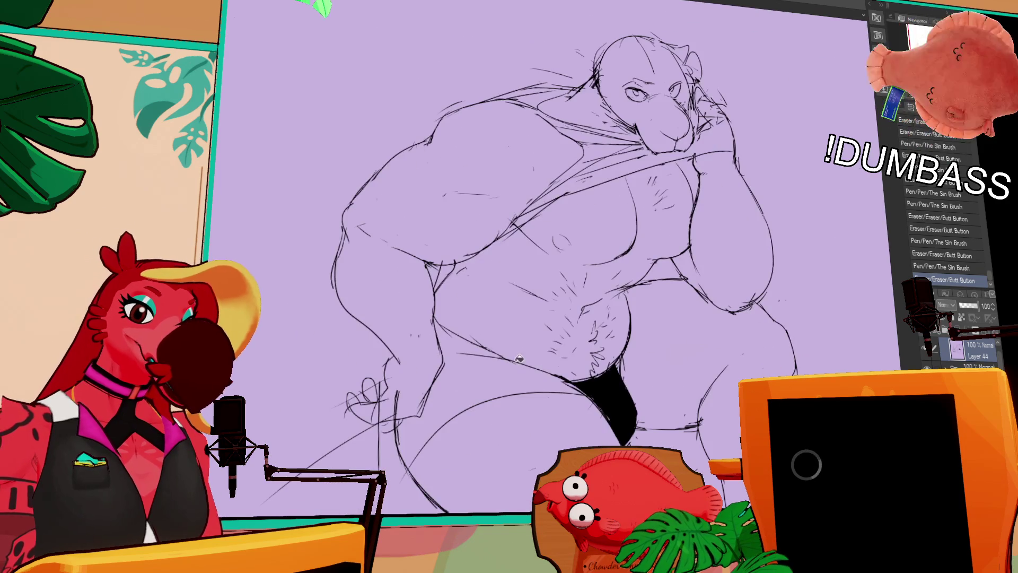
{"action": "left_click_drag", "start_coordinate": [446, 356], "coordinate": [475, 365]}
{"action": "key", "text": "ctrl+z"}
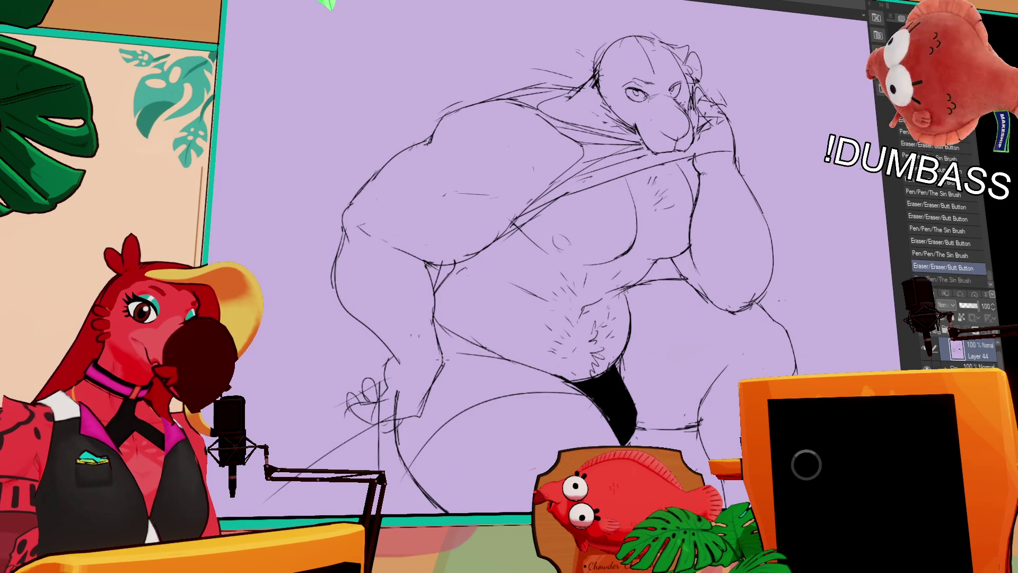
{"action": "key", "text": "ctrl+shift+n"}
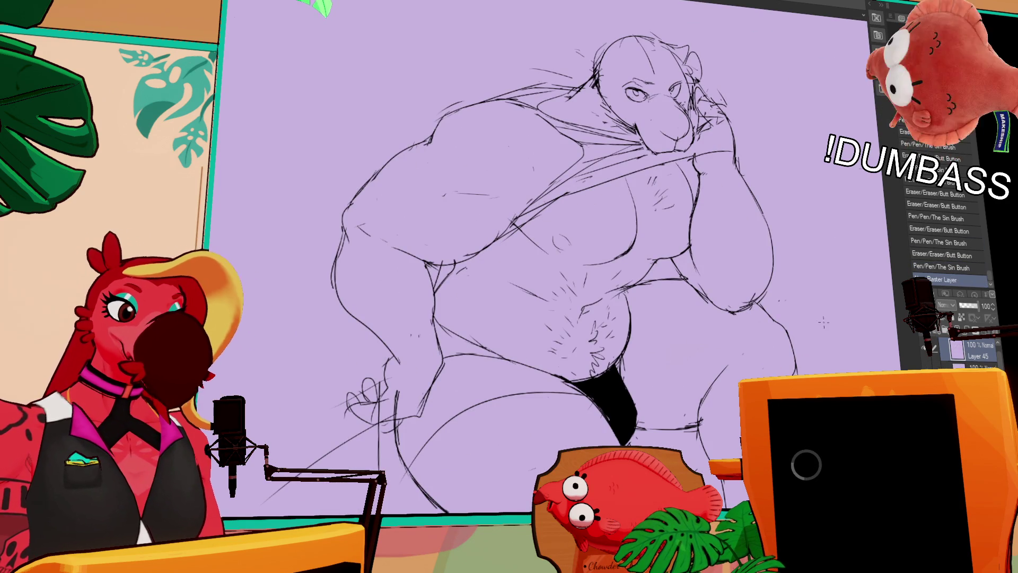
Step: Fill the briefs and the gap beside them solid black
{"action": "left_click", "coordinate": [510, 379]}
{"action": "left_click_drag", "start_coordinate": [650, 285], "coordinate": [641, 317]}
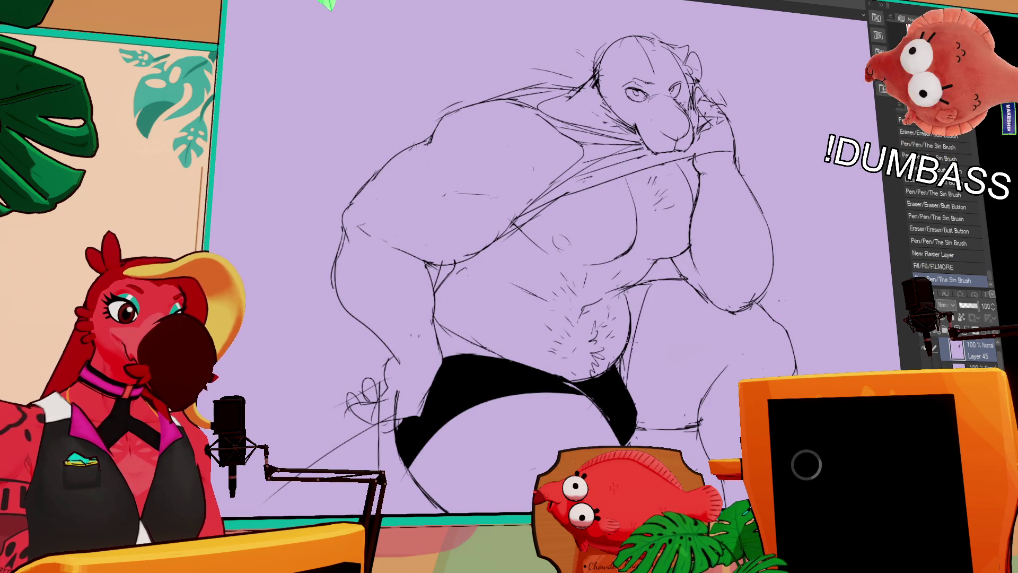
{"action": "left_click", "coordinate": [632, 355]}
Step: Sketch new contour lines across the chest and around the right arm
{"action": "left_click_drag", "start_coordinate": [730, 291], "coordinate": [724, 305]}
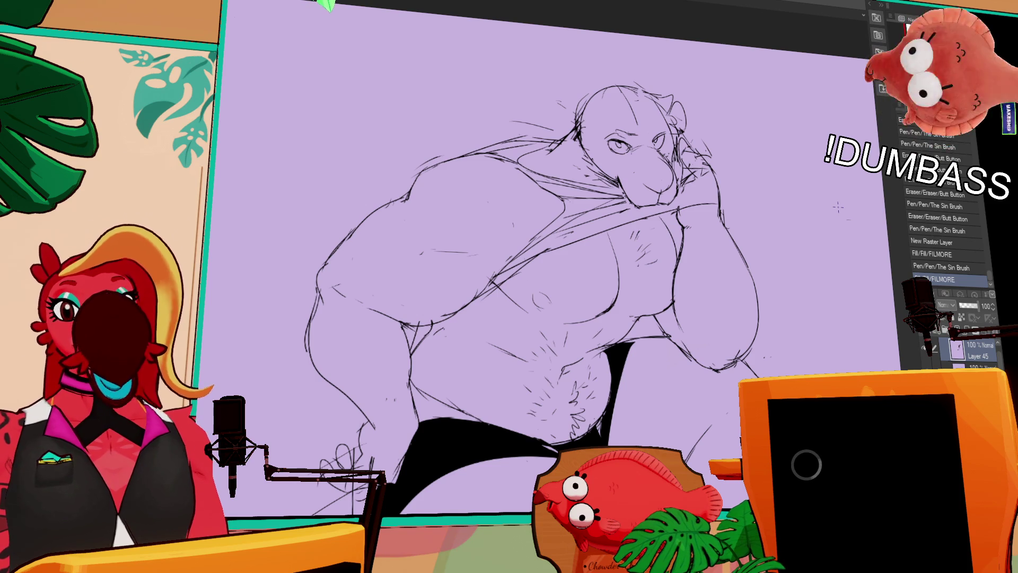
{"action": "mouse_move", "coordinate": [655, 325]}
{"action": "left_mouse_down"}
{"action": "mouse_move", "coordinate": [665, 348]}
{"action": "mouse_move", "coordinate": [640, 308]}
{"action": "mouse_move", "coordinate": [671, 266]}
{"action": "left_mouse_up"}
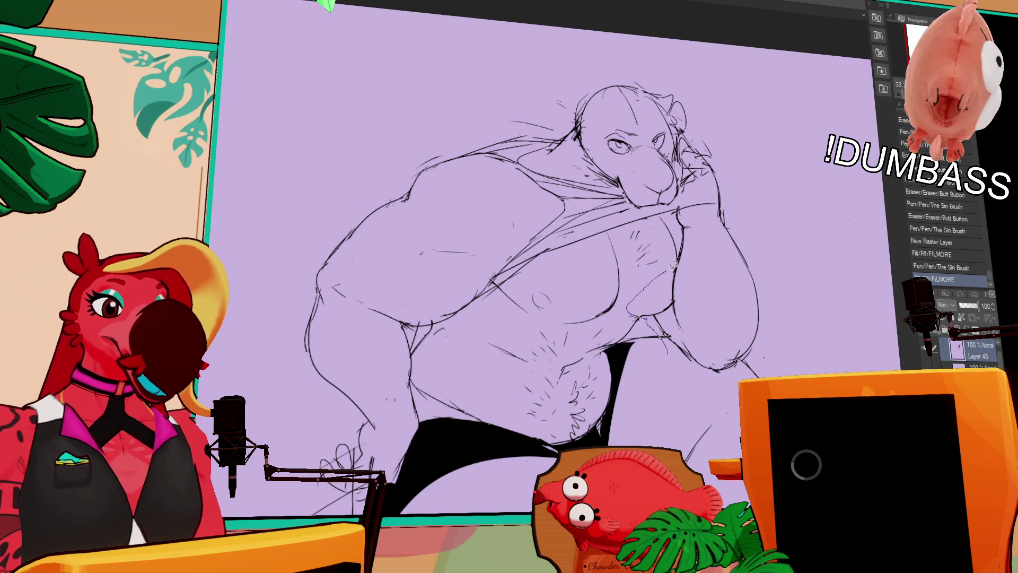
{"action": "mouse_move", "coordinate": [659, 213]}
{"action": "left_mouse_down"}
{"action": "mouse_move", "coordinate": [685, 208]}
{"action": "mouse_move", "coordinate": [777, 319]}
{"action": "mouse_move", "coordinate": [724, 378]}
{"action": "mouse_move", "coordinate": [685, 374]}
{"action": "left_mouse_up"}
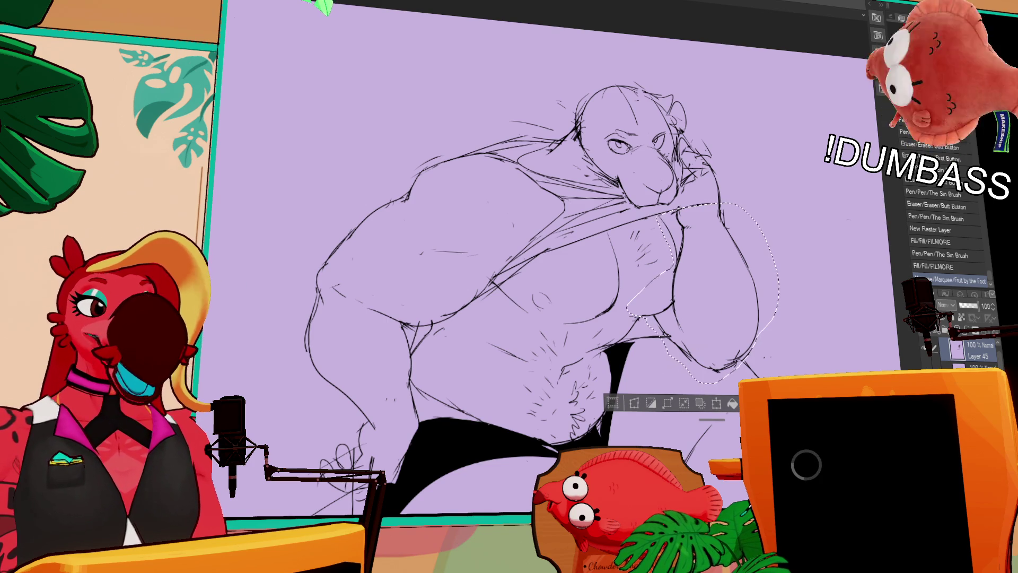
Step: Undo a trial shift of the arm and sketch new lower- and upper-arm lines
{"action": "left_click_drag", "start_coordinate": [724, 287], "coordinate": [728, 284]}
{"action": "key", "text": "ctrl+z"}
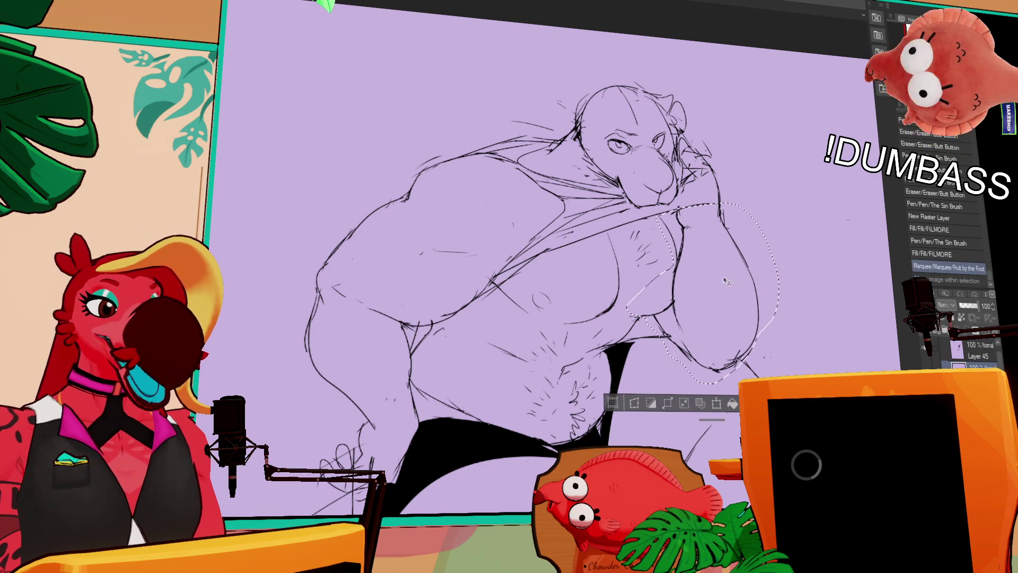
{"action": "key", "text": "ctrl+d"}
{"action": "left_click_drag", "start_coordinate": [669, 335], "coordinate": [652, 317]}
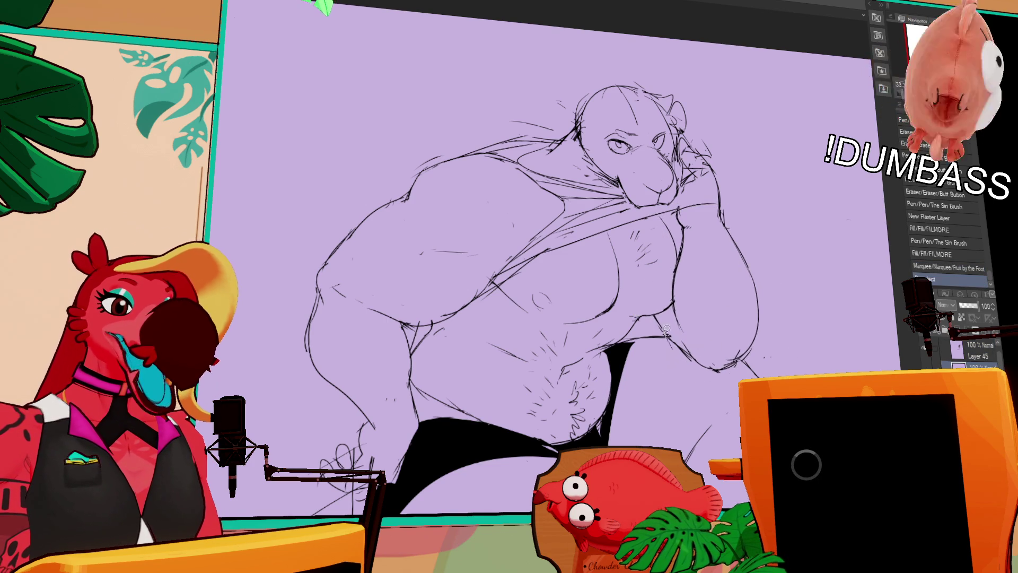
{"action": "left_click_drag", "start_coordinate": [740, 286], "coordinate": [674, 314]}
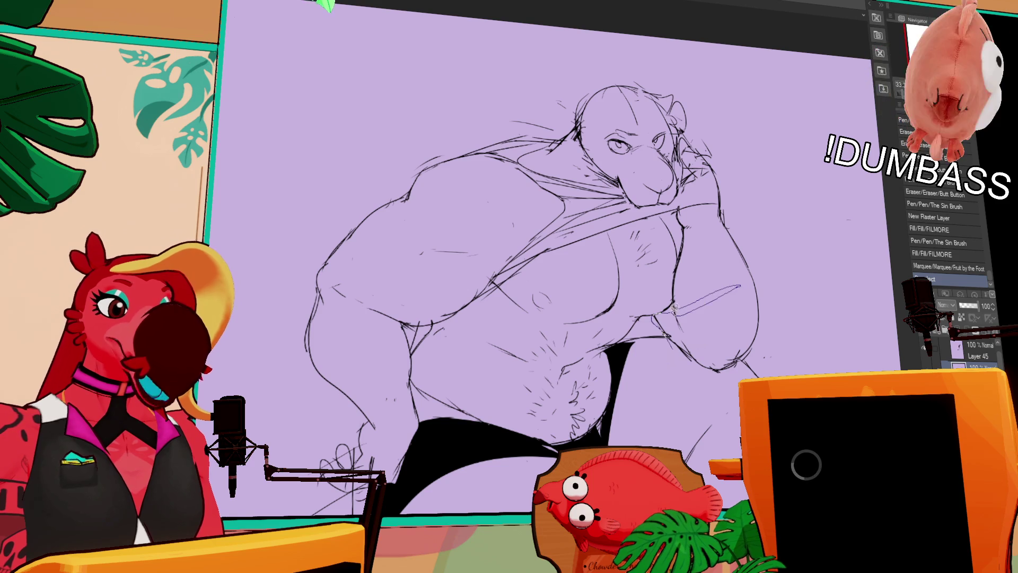
{"action": "mouse_move", "coordinate": [688, 223]}
{"action": "left_mouse_down"}
{"action": "mouse_move", "coordinate": [775, 259]}
{"action": "mouse_move", "coordinate": [785, 305]}
{"action": "mouse_move", "coordinate": [759, 347]}
{"action": "mouse_move", "coordinate": [713, 374]}
{"action": "mouse_move", "coordinate": [672, 358]}
{"action": "left_mouse_up"}
Step: Move the selected arm section into place and erase stray marks near the arm and chest
{"action": "key", "text": "ctrl+t"}
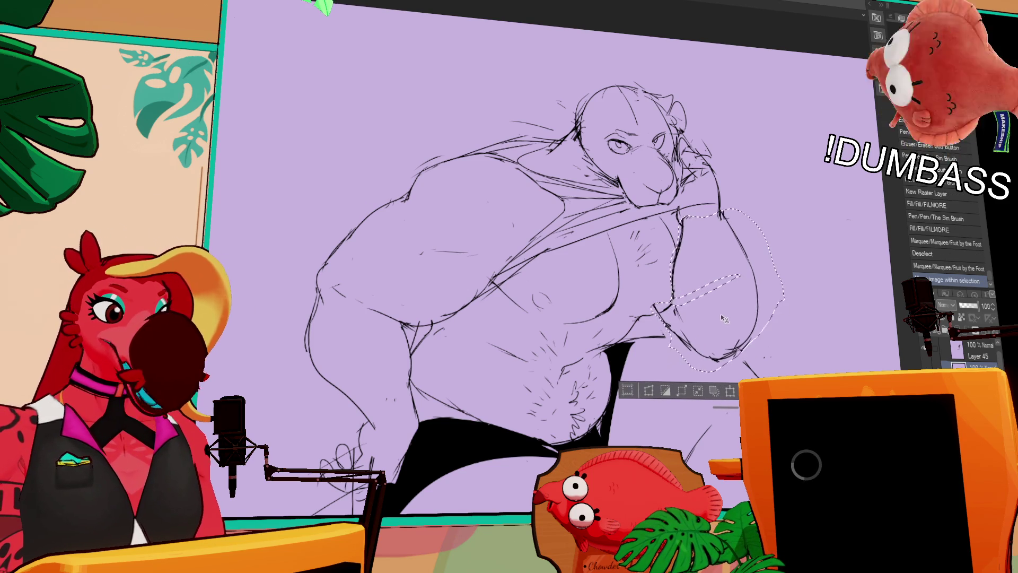
{"action": "key", "text": "Return"}
{"action": "key", "text": "ctrl+d"}
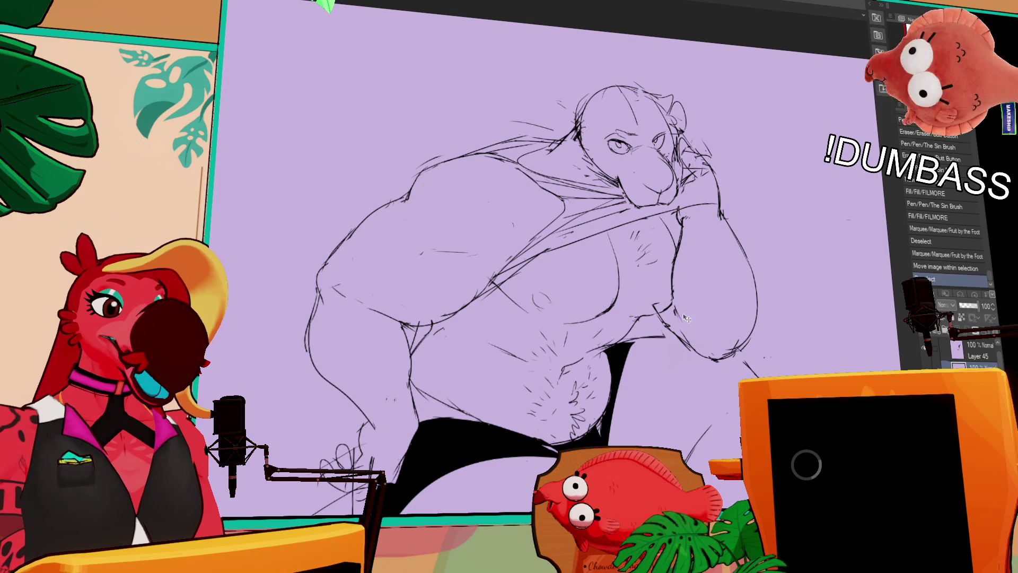
{"action": "mouse_move", "coordinate": [677, 307]}
{"action": "left_mouse_down"}
{"action": "mouse_move", "coordinate": [683, 323]}
{"action": "mouse_move", "coordinate": [681, 308]}
{"action": "mouse_move", "coordinate": [653, 313]}
{"action": "mouse_move", "coordinate": [670, 305]}
{"action": "mouse_move", "coordinate": [635, 309]}
{"action": "mouse_move", "coordinate": [639, 333]}
{"action": "left_mouse_up"}
{"action": "left_click_drag", "start_coordinate": [633, 338], "coordinate": [643, 332]}
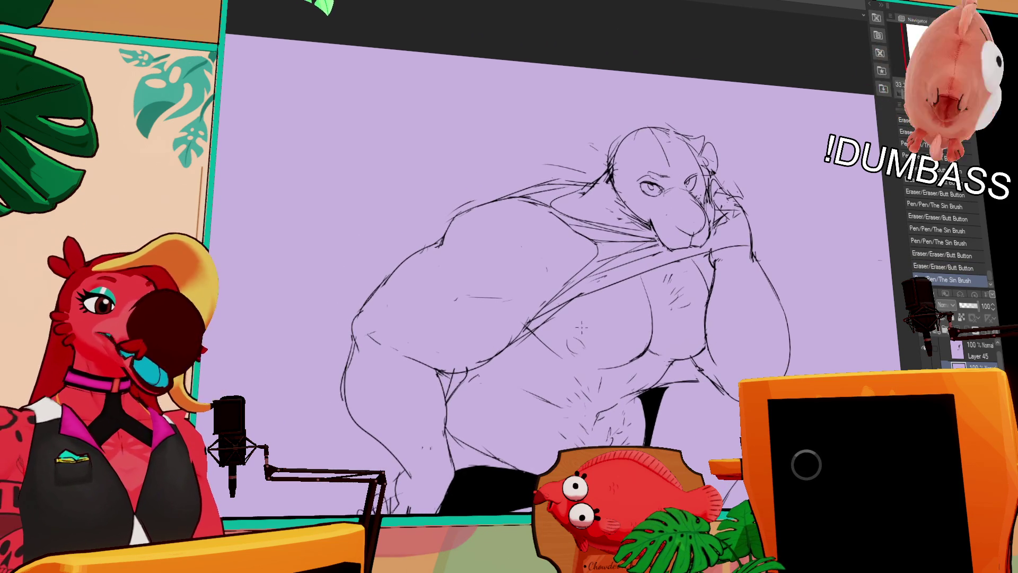
Step: Refine the shoulder line with short pen strokes
{"action": "mouse_move", "coordinate": [548, 247]}
{"action": "left_mouse_down"}
{"action": "mouse_move", "coordinate": [508, 230]}
{"action": "mouse_move", "coordinate": [517, 226]}
{"action": "left_mouse_up"}
{"action": "left_click_drag", "start_coordinate": [515, 227], "coordinate": [522, 224]}
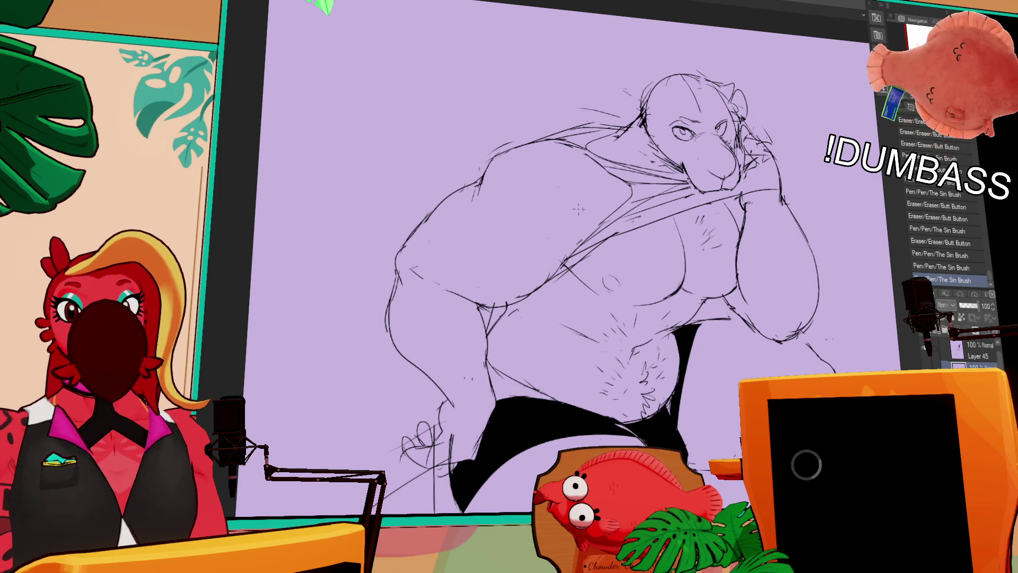
{"action": "left_click_drag", "start_coordinate": [513, 222], "coordinate": [549, 225]}
{"action": "left_click_drag", "start_coordinate": [629, 237], "coordinate": [631, 249]}
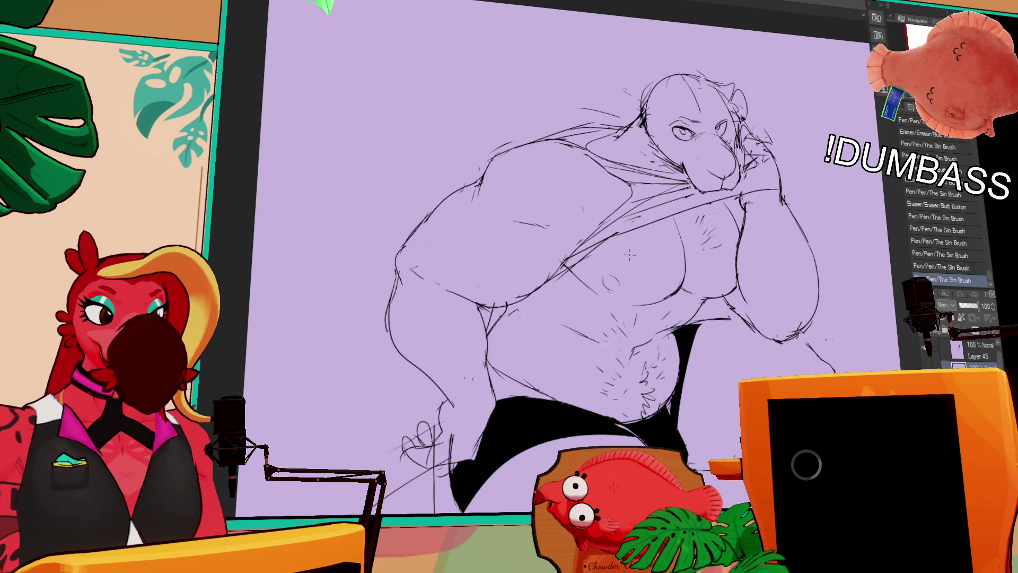
Step: Erase small marks on the chest and add a short chest line
{"action": "left_click_drag", "start_coordinate": [728, 264], "coordinate": [736, 233]}
{"action": "left_click_drag", "start_coordinate": [699, 281], "coordinate": [679, 289]}
{"action": "mouse_move", "coordinate": [687, 280]}
{"action": "left_mouse_down"}
{"action": "mouse_move", "coordinate": [668, 292]}
{"action": "mouse_move", "coordinate": [710, 269]}
{"action": "mouse_move", "coordinate": [701, 270]}
{"action": "left_mouse_up"}
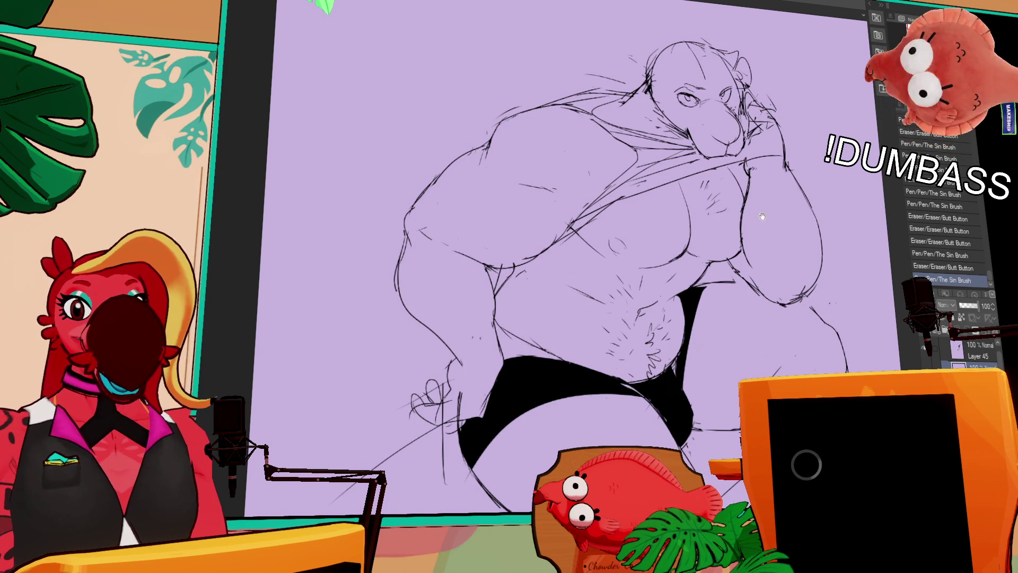
{"action": "left_click_drag", "start_coordinate": [774, 284], "coordinate": [779, 239]}
{"action": "left_click_drag", "start_coordinate": [677, 320], "coordinate": [691, 312]}
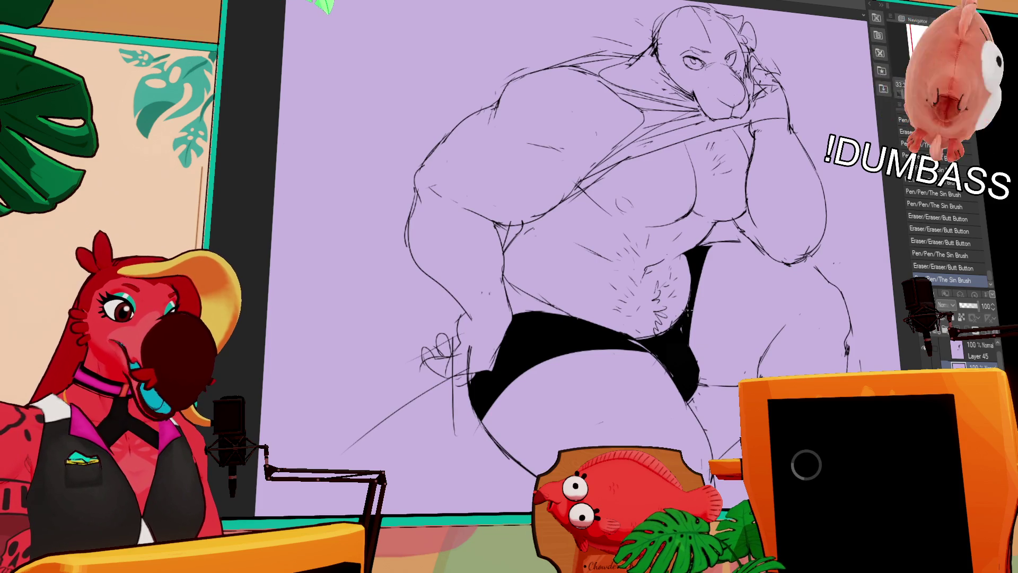
{"action": "left_click_drag", "start_coordinate": [823, 244], "coordinate": [821, 257]}
{"action": "scroll", "coordinate": [825, 231], "scroll_direction": "up", "scroll_amount": 5}
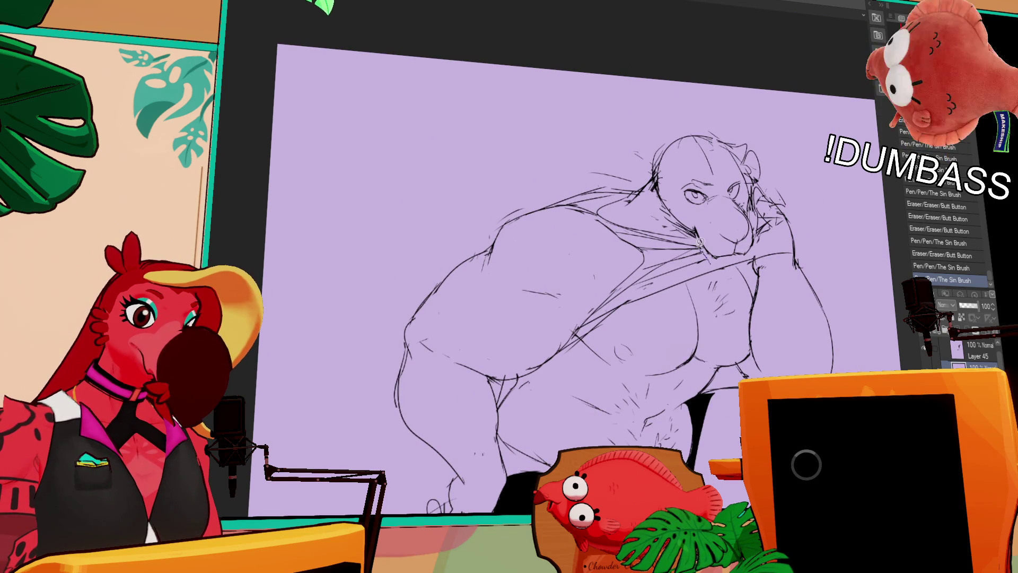
Step: Draw a guide arc over the head, shift the head and chest, then clean up lines
{"action": "mouse_move", "coordinate": [658, 227]}
{"action": "left_mouse_down"}
{"action": "mouse_move", "coordinate": [659, 127]}
{"action": "mouse_move", "coordinate": [839, 245]}
{"action": "mouse_move", "coordinate": [866, 365]}
{"action": "left_mouse_up"}
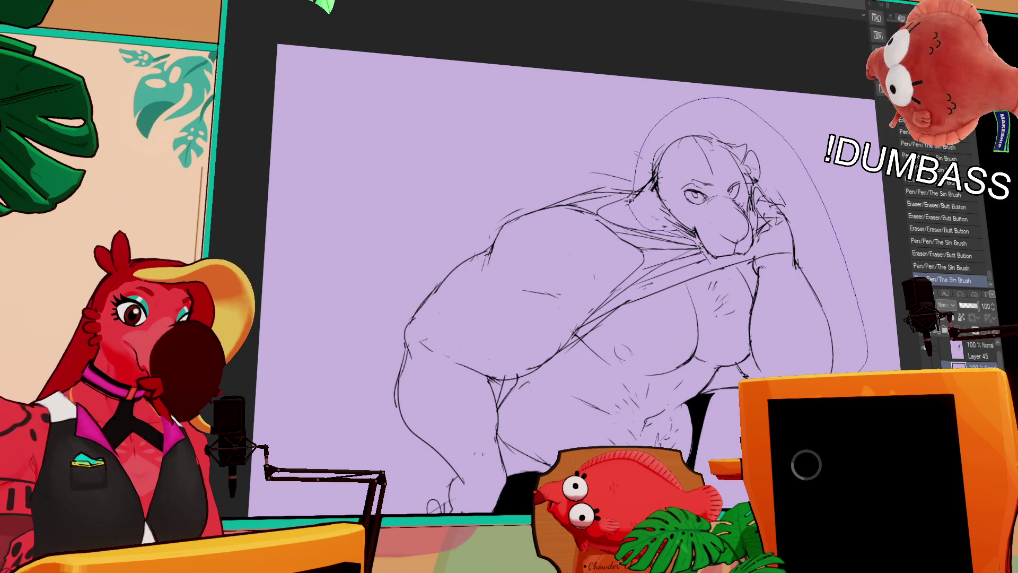
{"action": "mouse_move", "coordinate": [738, 379]}
{"action": "left_mouse_down"}
{"action": "mouse_move", "coordinate": [714, 365]}
{"action": "mouse_move", "coordinate": [738, 312]}
{"action": "left_mouse_up"}
{"action": "key", "text": "ctrl+t"}
{"action": "mouse_move", "coordinate": [767, 271]}
{"action": "left_mouse_down"}
{"action": "mouse_move", "coordinate": [775, 291]}
{"action": "mouse_move", "coordinate": [745, 279]}
{"action": "left_mouse_up"}
{"action": "key", "text": "ctrl+d"}
{"action": "left_click_drag", "start_coordinate": [716, 340], "coordinate": [722, 349]}
{"action": "left_click_drag", "start_coordinate": [819, 460], "coordinate": [821, 467]}
{"action": "mouse_move", "coordinate": [857, 302]}
{"action": "left_mouse_down"}
{"action": "mouse_move", "coordinate": [846, 289]}
{"action": "mouse_move", "coordinate": [784, 293]}
{"action": "left_mouse_up"}
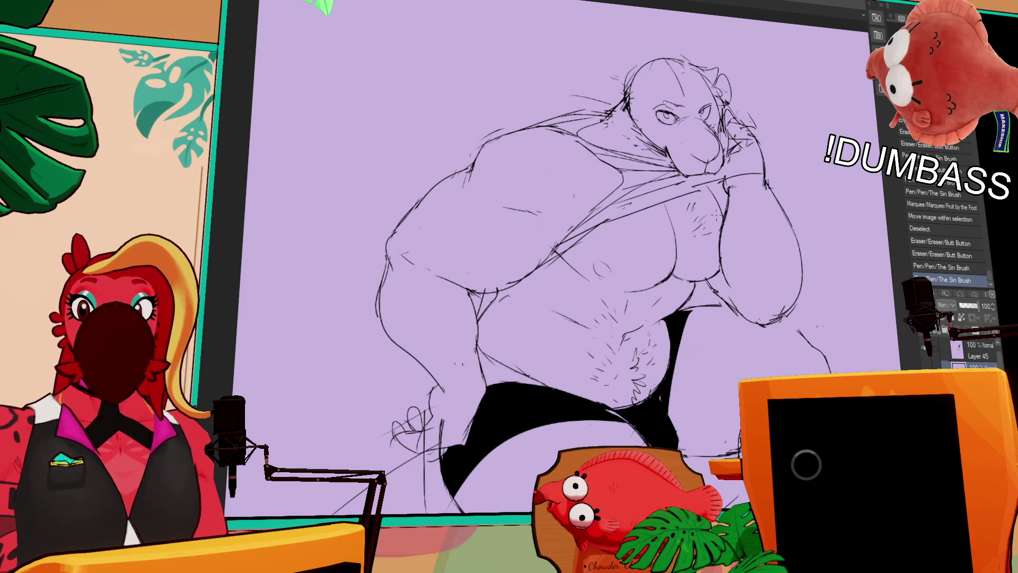
Step: Darken and rework the top edge of the briefs
{"action": "left_click_drag", "start_coordinate": [756, 215], "coordinate": [777, 180]}
{"action": "left_click_drag", "start_coordinate": [698, 275], "coordinate": [745, 266]}
{"action": "left_click_drag", "start_coordinate": [721, 270], "coordinate": [740, 265]}
{"action": "mouse_move", "coordinate": [627, 286]}
{"action": "left_mouse_down"}
{"action": "mouse_move", "coordinate": [630, 272]}
{"action": "mouse_move", "coordinate": [725, 214]}
{"action": "left_mouse_up"}
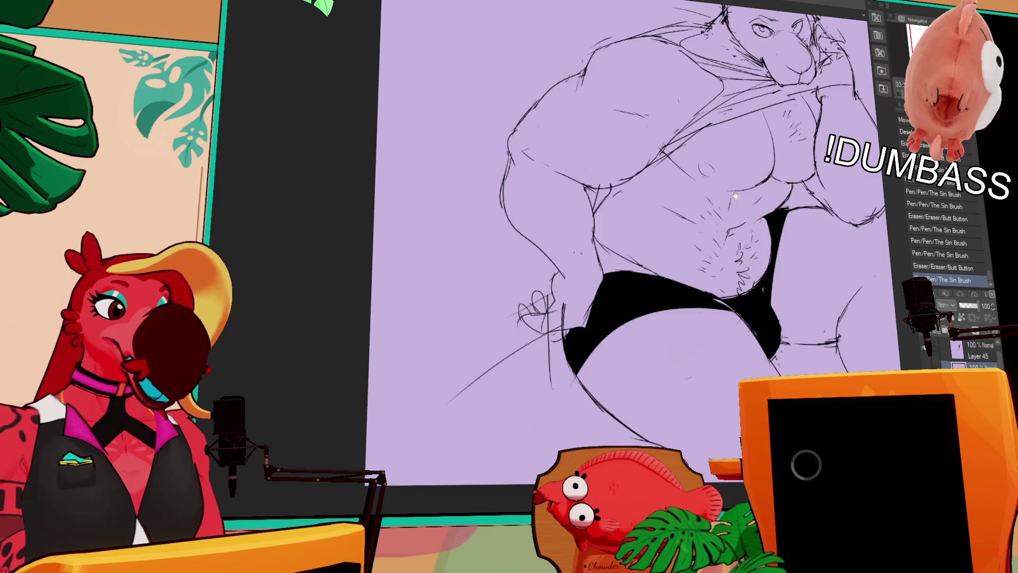
Step: Erase stray lines around the fist and redraw its outline
{"action": "left_click_drag", "start_coordinate": [563, 320], "coordinate": [530, 326]}
{"action": "mouse_move", "coordinate": [576, 285]}
{"action": "left_mouse_down"}
{"action": "mouse_move", "coordinate": [564, 359]}
{"action": "mouse_move", "coordinate": [539, 396]}
{"action": "left_mouse_up"}
{"action": "mouse_move", "coordinate": [541, 390]}
{"action": "left_mouse_down"}
{"action": "mouse_move", "coordinate": [533, 397]}
{"action": "mouse_move", "coordinate": [541, 395]}
{"action": "left_mouse_up"}
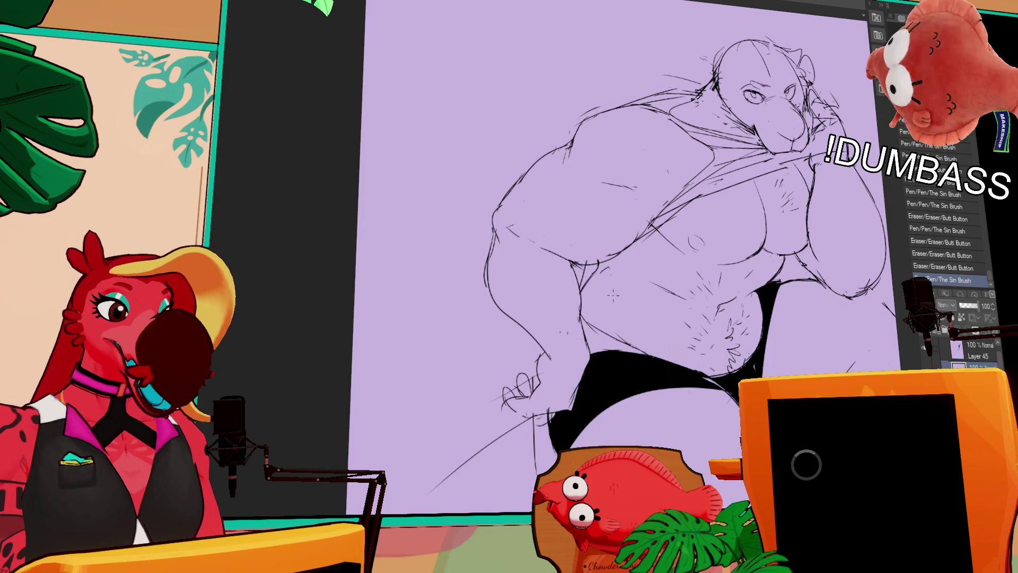
{"action": "left_click_drag", "start_coordinate": [541, 360], "coordinate": [538, 377]}
{"action": "left_click_drag", "start_coordinate": [552, 213], "coordinate": [538, 254]}
{"action": "mouse_move", "coordinate": [562, 318]}
{"action": "left_mouse_down"}
{"action": "mouse_move", "coordinate": [554, 390]}
{"action": "mouse_move", "coordinate": [545, 351]}
{"action": "left_mouse_up"}
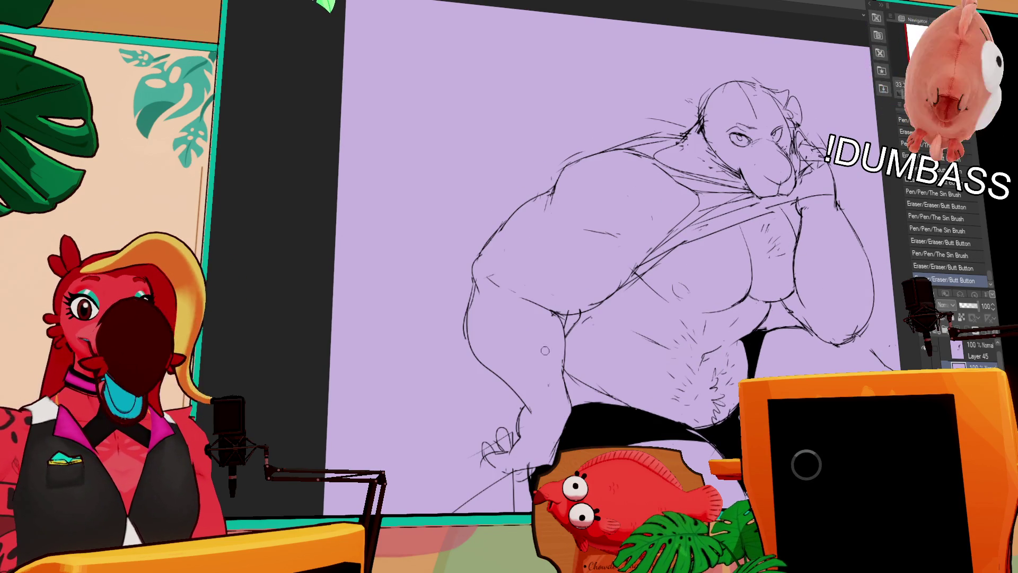
Step: Touch up the lines near the shoulder
{"action": "scroll", "coordinate": [688, 219], "scroll_direction": "up", "scroll_amount": 2}
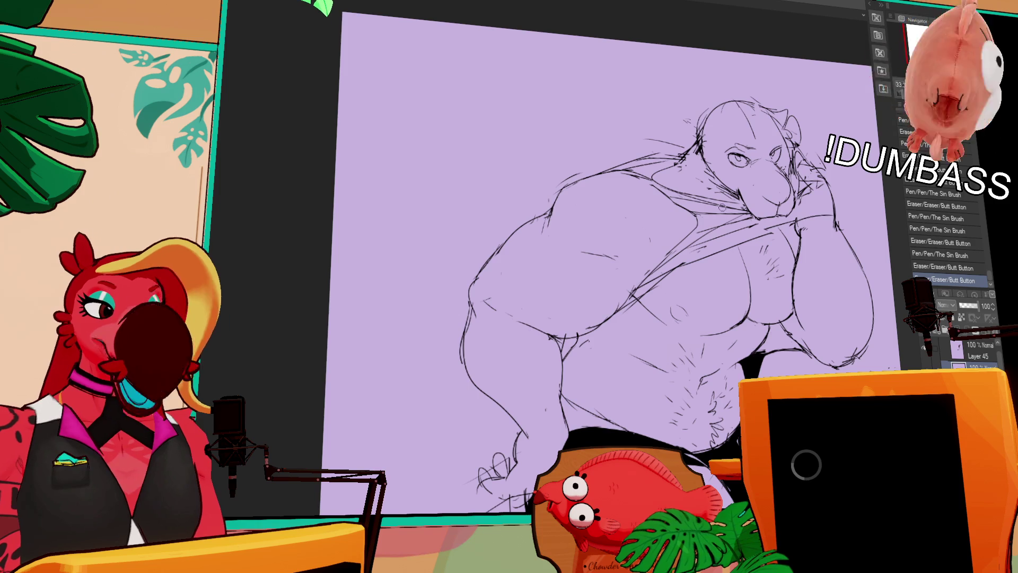
{"action": "left_click_drag", "start_coordinate": [798, 219], "coordinate": [777, 165]}
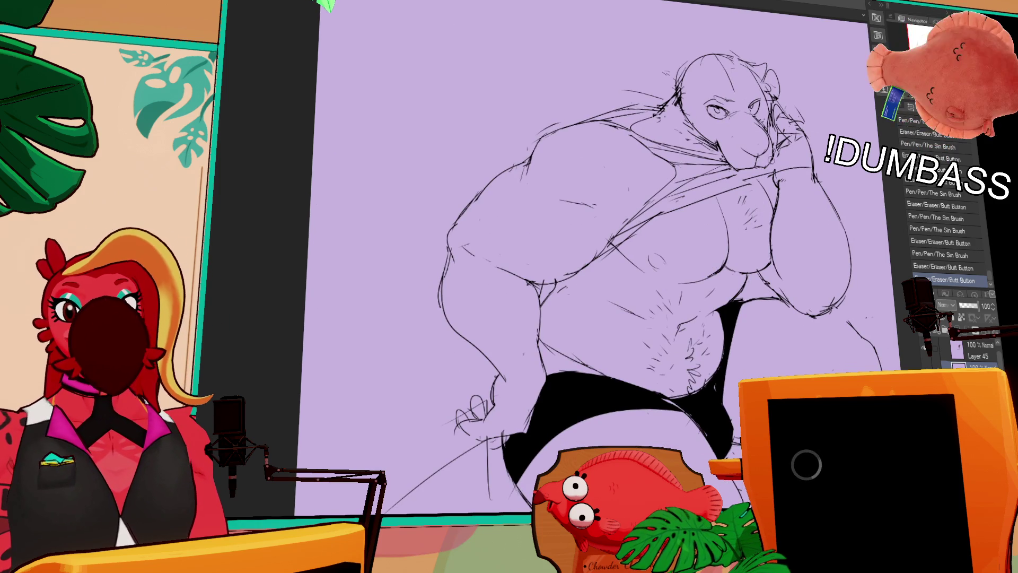
{"action": "scroll", "coordinate": [795, 206], "scroll_direction": "up", "scroll_amount": 3}
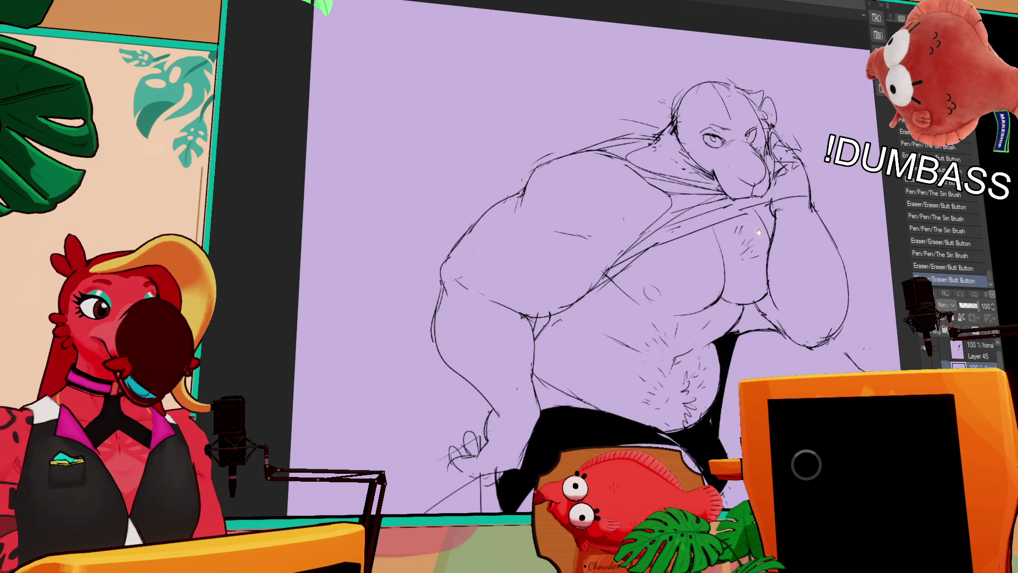
{"action": "left_click_drag", "start_coordinate": [610, 157], "coordinate": [626, 170]}
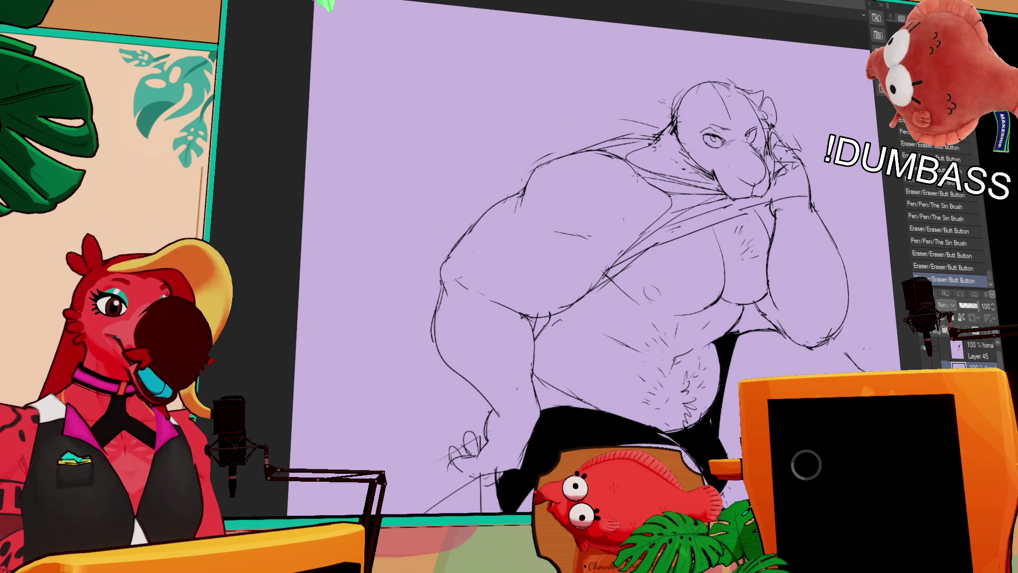
{"action": "left_click_drag", "start_coordinate": [711, 273], "coordinate": [716, 279]}
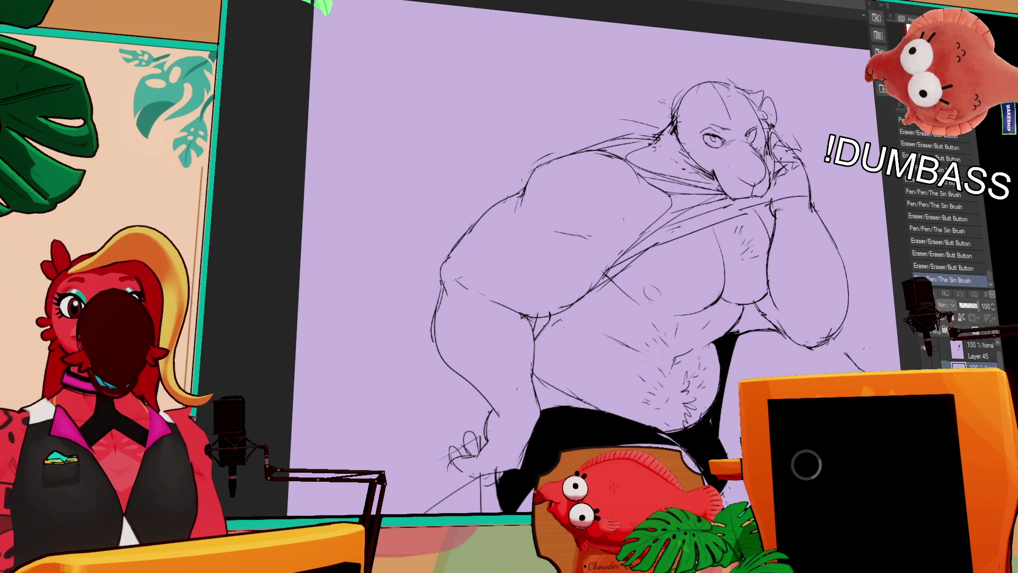
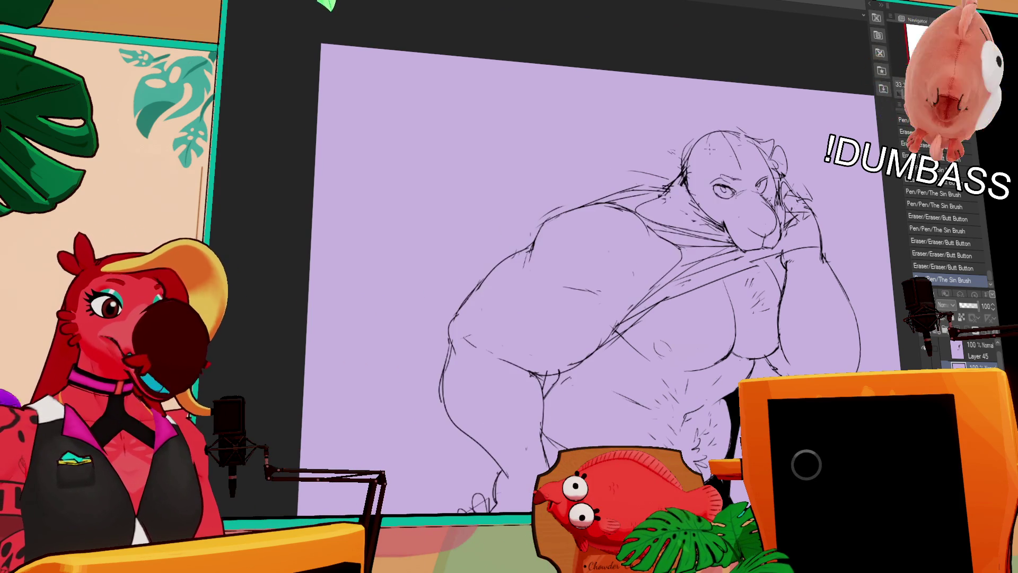
Step: Redraw the bear's ear outline, the side of his face and the strokes around his eye
{"action": "left_click_drag", "start_coordinate": [666, 190], "coordinate": [682, 181]}
{"action": "left_click_drag", "start_coordinate": [770, 186], "coordinate": [764, 215]}
{"action": "left_click_drag", "start_coordinate": [689, 165], "coordinate": [681, 158]}
{"action": "key", "text": "ctrl+z"}
{"action": "key", "text": "ctrl+z"}
{"action": "left_click_drag", "start_coordinate": [681, 158], "coordinate": [692, 169]}
{"action": "left_click_drag", "start_coordinate": [683, 194], "coordinate": [686, 240]}
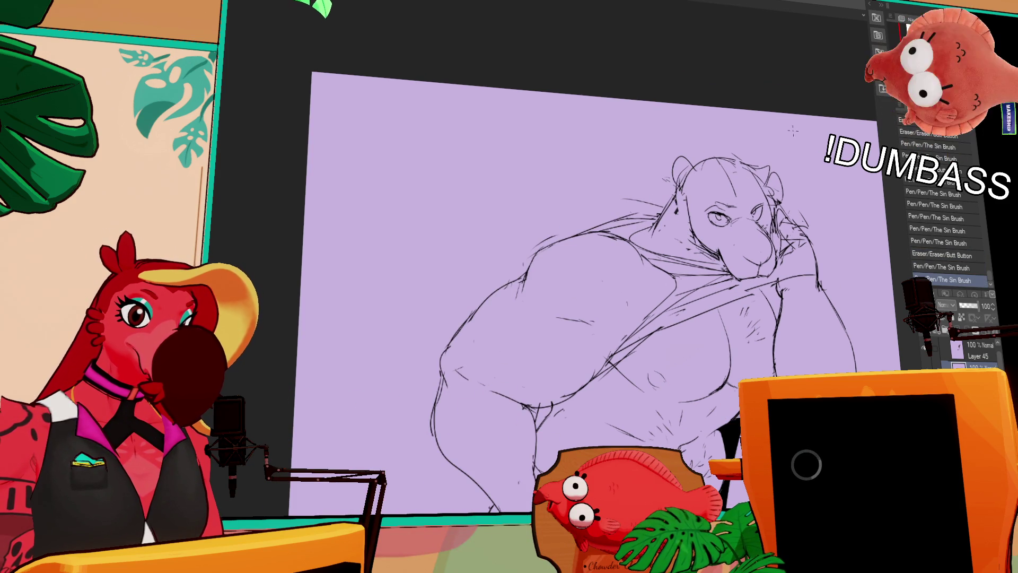
{"action": "left_click_drag", "start_coordinate": [796, 173], "coordinate": [795, 168]}
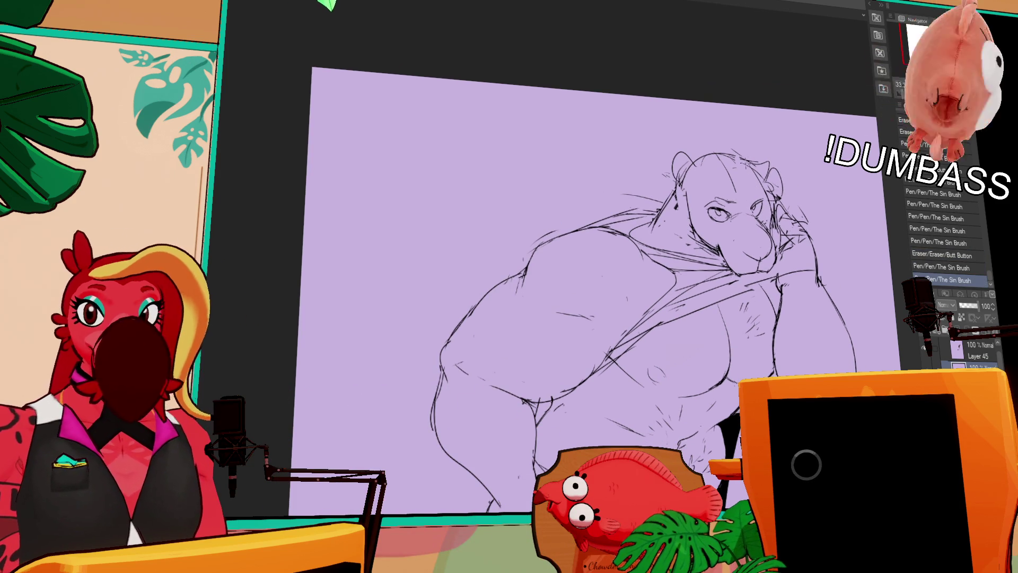
{"action": "mouse_move", "coordinate": [794, 214]}
{"action": "left_mouse_down"}
{"action": "mouse_move", "coordinate": [808, 205]}
{"action": "mouse_move", "coordinate": [769, 179]}
{"action": "left_mouse_up"}
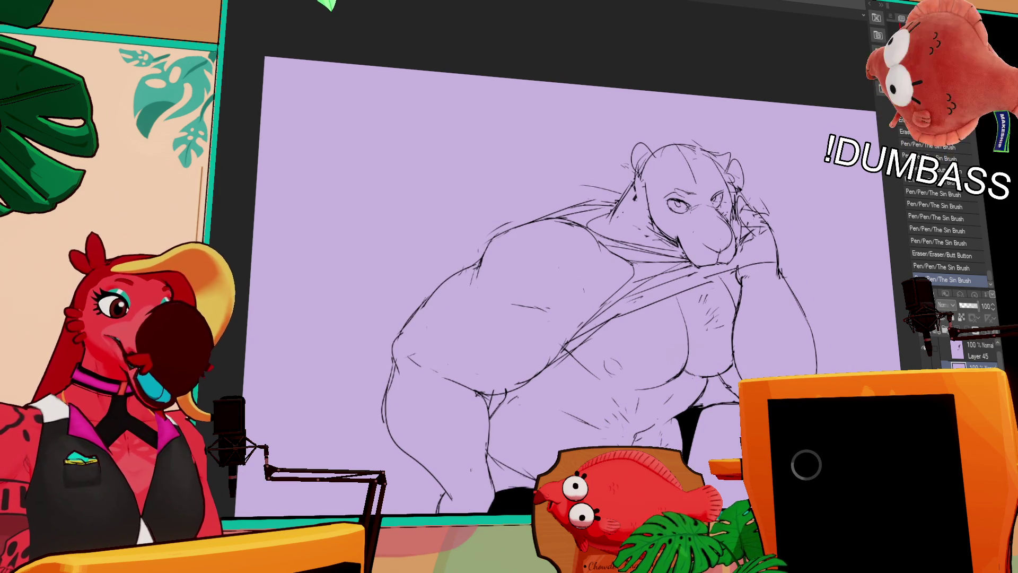
{"action": "mouse_move", "coordinate": [705, 203]}
{"action": "left_mouse_down"}
{"action": "mouse_move", "coordinate": [722, 190]}
{"action": "mouse_move", "coordinate": [711, 200]}
{"action": "left_mouse_up"}
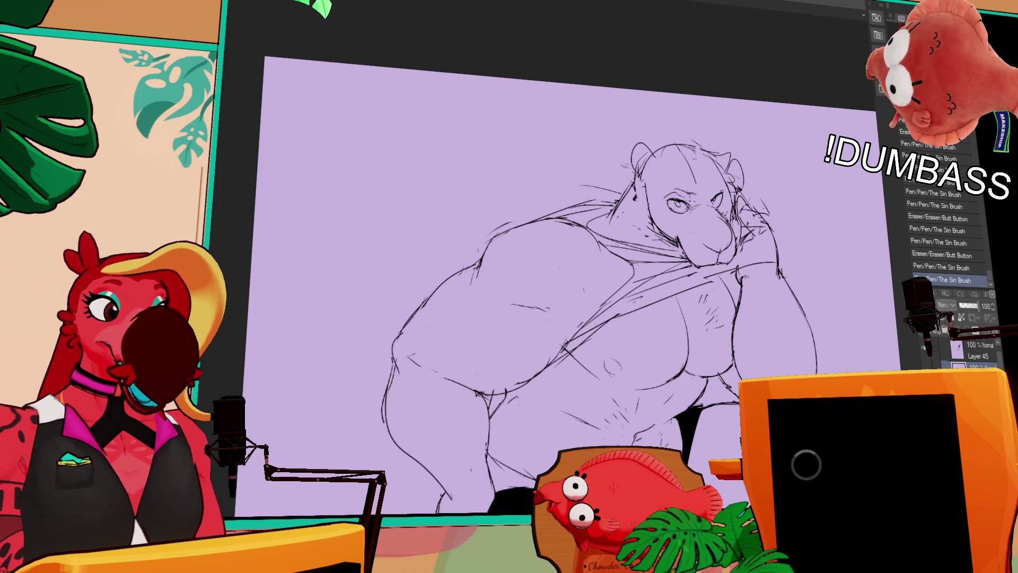
Step: Erase and redraw the bear's left shoulder line, toggling undo/redo to compare and keep it
{"action": "mouse_move", "coordinate": [658, 218]}
{"action": "left_mouse_down"}
{"action": "mouse_move", "coordinate": [654, 236]}
{"action": "mouse_move", "coordinate": [627, 253]}
{"action": "left_mouse_up"}
{"action": "mouse_move", "coordinate": [653, 215]}
{"action": "left_mouse_down"}
{"action": "mouse_move", "coordinate": [636, 252]}
{"action": "mouse_move", "coordinate": [639, 223]}
{"action": "left_mouse_up"}
{"action": "key", "text": "ctrl+z"}
{"action": "key", "text": "ctrl+y"}
{"action": "mouse_move", "coordinate": [604, 218]}
{"action": "left_mouse_down"}
{"action": "mouse_move", "coordinate": [637, 227]}
{"action": "mouse_move", "coordinate": [554, 257]}
{"action": "left_mouse_up"}
{"action": "key", "text": "ctrl+z"}
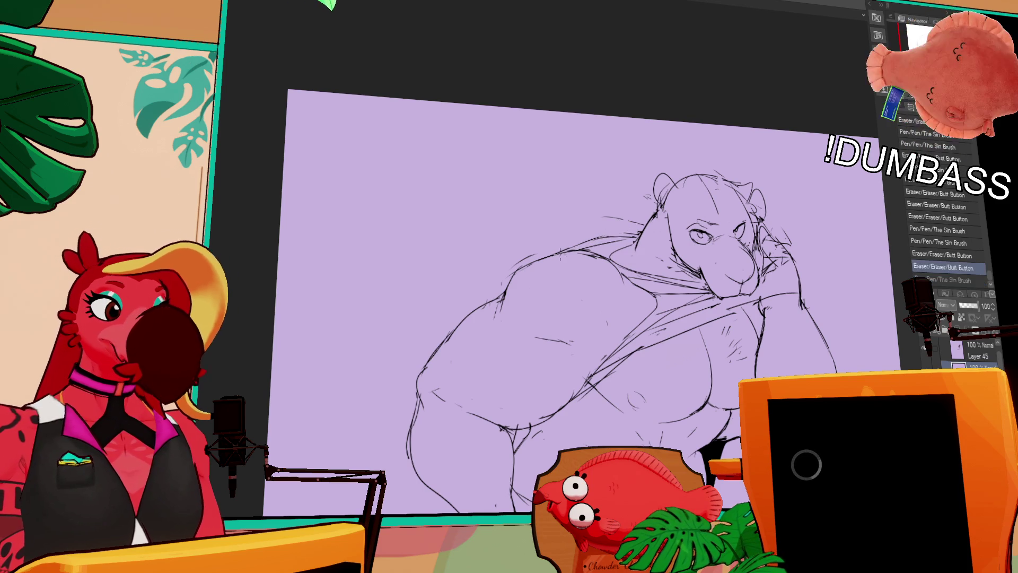
{"action": "key", "text": "ctrl+y"}
{"action": "key", "text": "ctrl+z"}
{"action": "key", "text": "ctrl+y"}
{"action": "key", "text": "ctrl+z"}
{"action": "key", "text": "ctrl+y"}
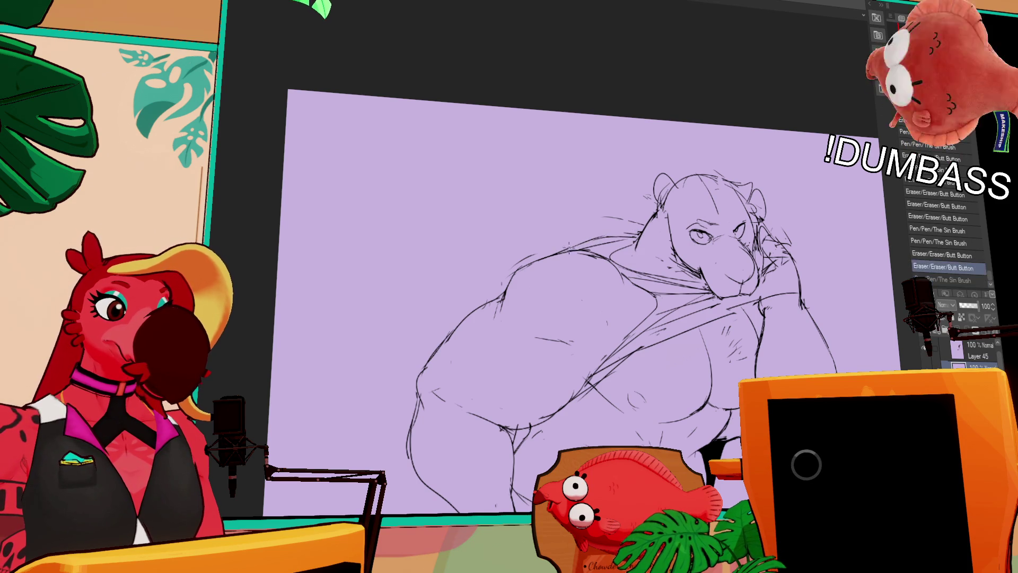
{"action": "key", "text": "ctrl+z"}
{"action": "key", "text": "ctrl+y"}
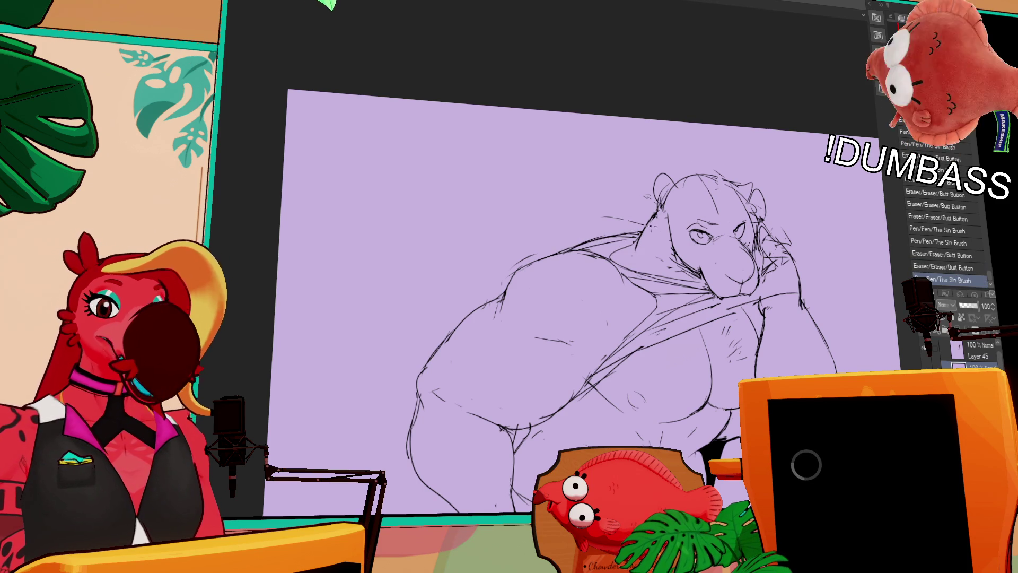
Step: Clean up the shoulder and redraw the lines along the bear's neck
{"action": "mouse_move", "coordinate": [630, 242]}
{"action": "left_mouse_down"}
{"action": "mouse_move", "coordinate": [590, 242]}
{"action": "mouse_move", "coordinate": [613, 260]}
{"action": "mouse_move", "coordinate": [634, 239]}
{"action": "left_mouse_up"}
{"action": "left_click_drag", "start_coordinate": [657, 204], "coordinate": [632, 241]}
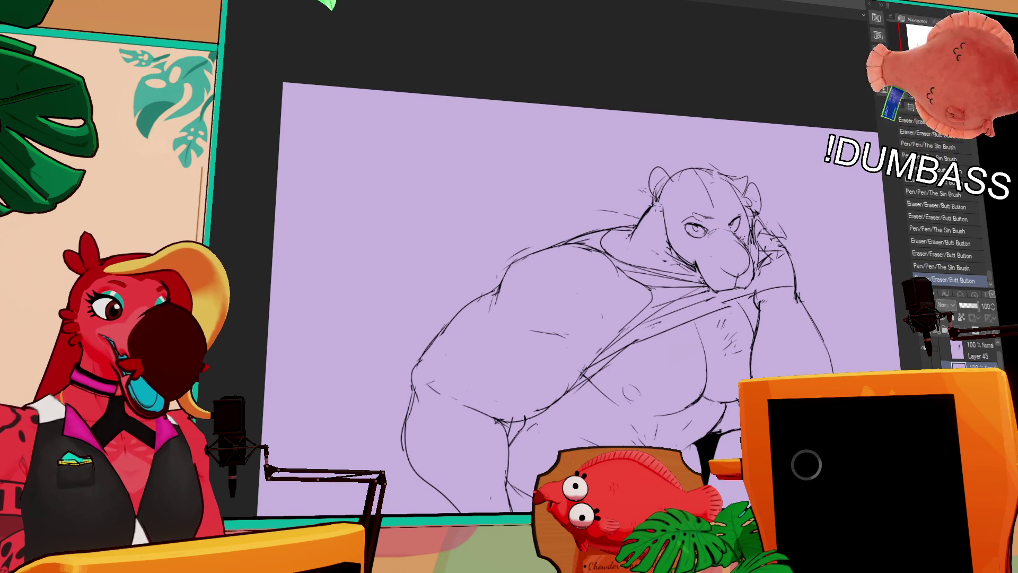
{"action": "left_click_drag", "start_coordinate": [742, 214], "coordinate": [749, 227]}
Step: Erase stray chest lines and redraw the left side, cheek and top of the head
{"action": "scroll", "coordinate": [549, 291], "scroll_direction": "down", "scroll_amount": 1}
{"action": "mouse_move", "coordinate": [649, 243]}
{"action": "left_mouse_down"}
{"action": "mouse_move", "coordinate": [687, 263]}
{"action": "mouse_move", "coordinate": [668, 250]}
{"action": "left_mouse_up"}
{"action": "mouse_move", "coordinate": [681, 252]}
{"action": "left_mouse_down"}
{"action": "mouse_move", "coordinate": [682, 263]}
{"action": "mouse_move", "coordinate": [676, 247]}
{"action": "left_mouse_up"}
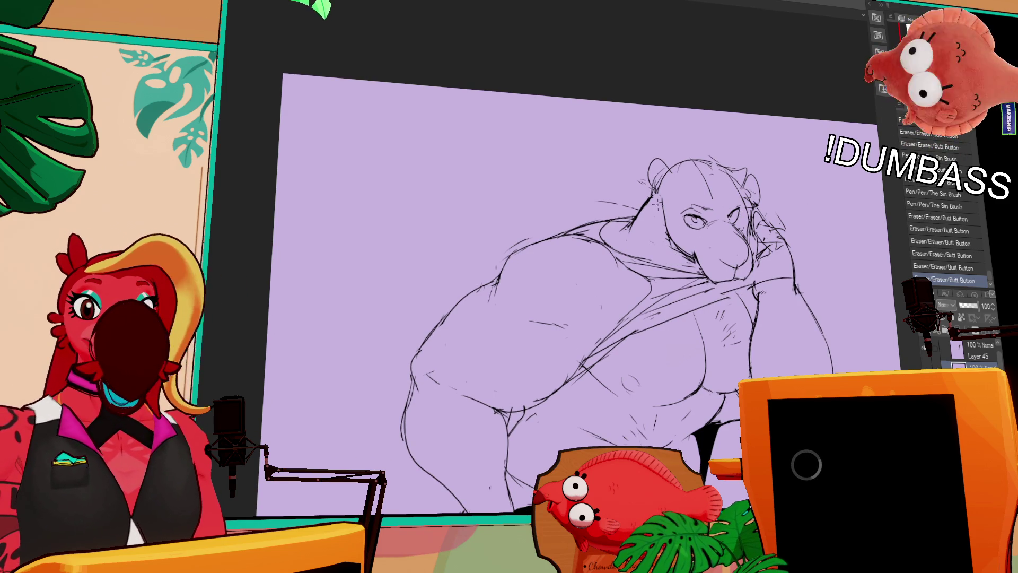
{"action": "left_click_drag", "start_coordinate": [667, 199], "coordinate": [659, 247]}
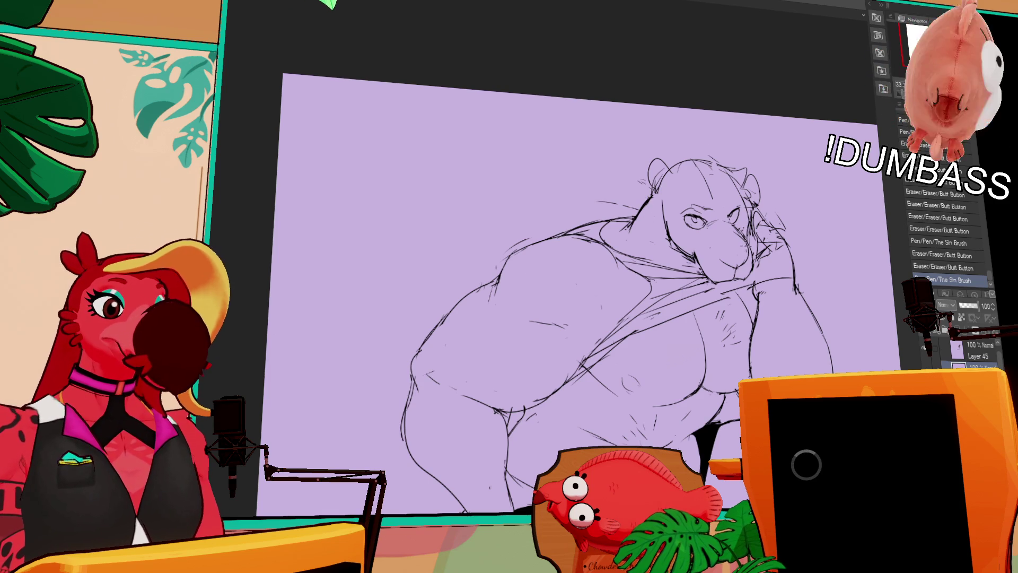
{"action": "mouse_move", "coordinate": [748, 244]}
{"action": "left_mouse_down"}
{"action": "mouse_move", "coordinate": [753, 259]}
{"action": "mouse_move", "coordinate": [750, 250]}
{"action": "mouse_move", "coordinate": [730, 259]}
{"action": "mouse_move", "coordinate": [755, 254]}
{"action": "left_mouse_up"}
{"action": "mouse_move", "coordinate": [708, 155]}
{"action": "left_mouse_down"}
{"action": "mouse_move", "coordinate": [727, 160]}
{"action": "mouse_move", "coordinate": [684, 210]}
{"action": "mouse_move", "coordinate": [718, 220]}
{"action": "mouse_move", "coordinate": [742, 207]}
{"action": "left_mouse_up"}
Step: Clean up the bear's eye and eyebrow lines with small pen and eraser touches
{"action": "key", "text": "ctrl+t"}
{"action": "key", "text": "ctrl+d"}
{"action": "key", "text": "ctrl+z"}
{"action": "key", "text": "ctrl+z"}
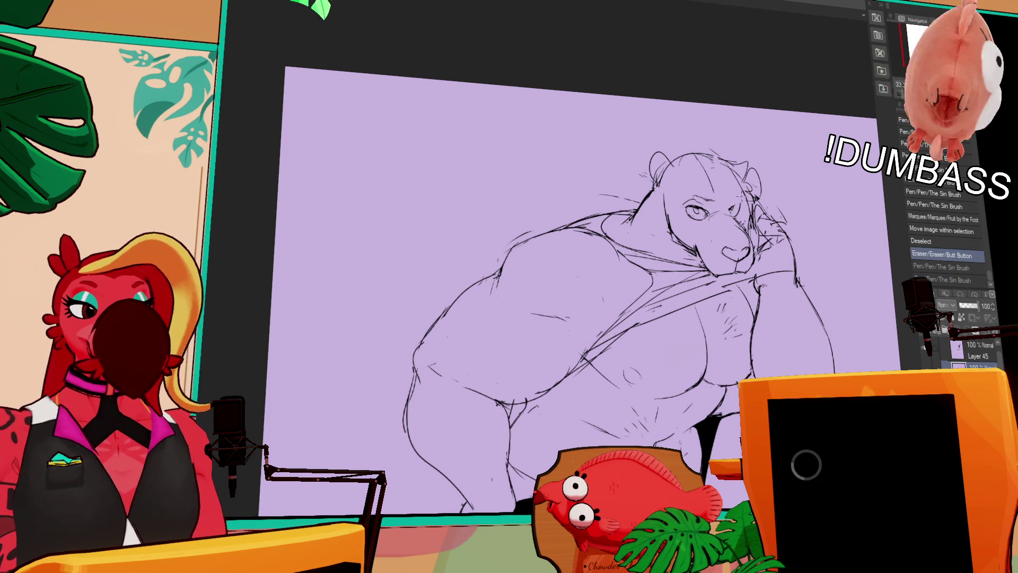
{"action": "key", "text": "ctrl+y"}
{"action": "key", "text": "ctrl+y"}
{"action": "left_click_drag", "start_coordinate": [708, 186], "coordinate": [692, 199]}
{"action": "left_click_drag", "start_coordinate": [690, 197], "coordinate": [692, 234]}
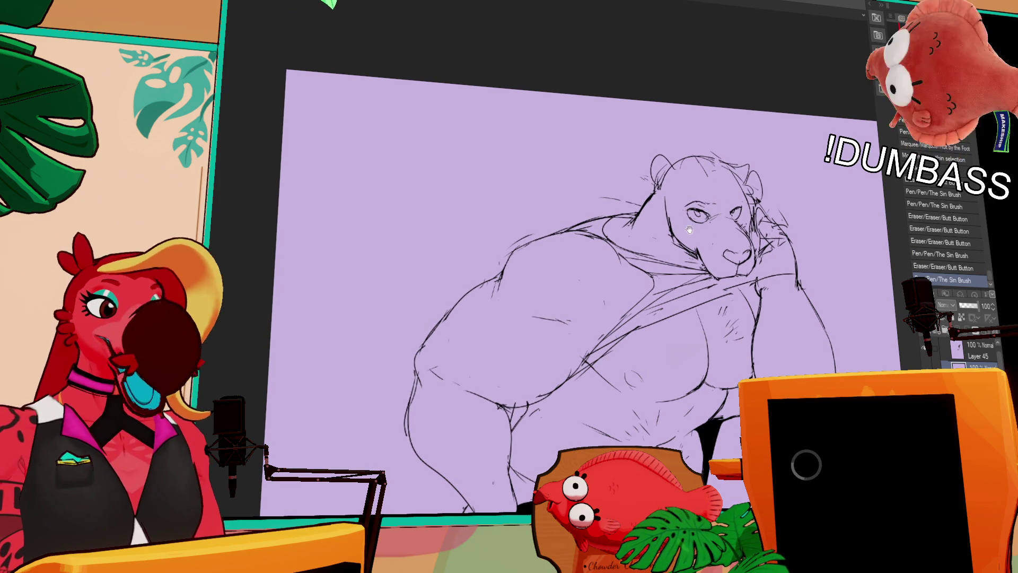
{"action": "mouse_move", "coordinate": [690, 198]}
{"action": "left_mouse_down"}
{"action": "mouse_move", "coordinate": [705, 212]}
{"action": "mouse_move", "coordinate": [705, 203]}
{"action": "mouse_move", "coordinate": [728, 210]}
{"action": "left_mouse_up"}
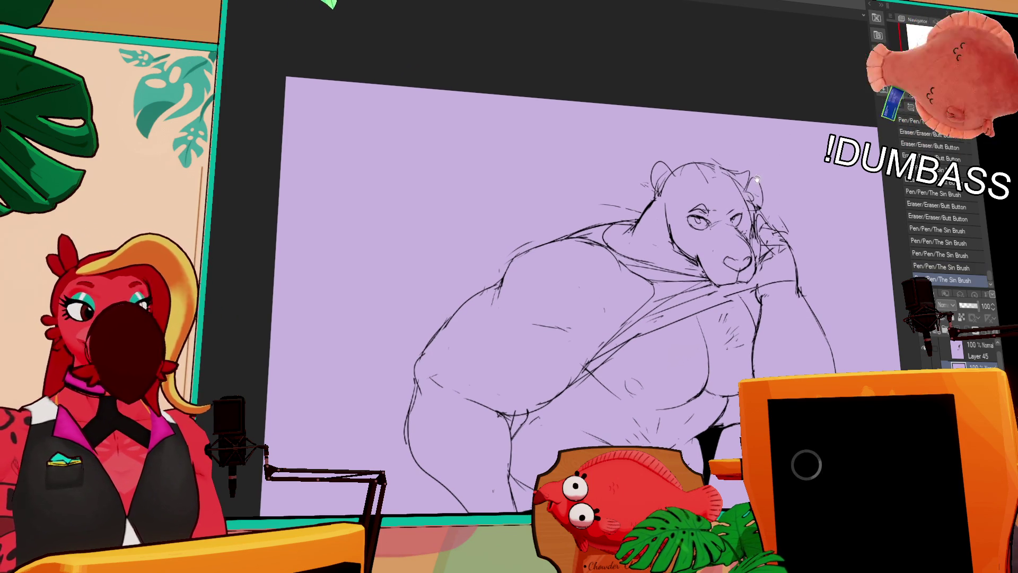
{"action": "mouse_move", "coordinate": [709, 211]}
{"action": "left_mouse_down"}
{"action": "mouse_move", "coordinate": [696, 207]}
{"action": "mouse_move", "coordinate": [709, 211]}
{"action": "left_mouse_up"}
{"action": "mouse_move", "coordinate": [705, 207]}
{"action": "left_mouse_down"}
{"action": "mouse_move", "coordinate": [728, 211]}
{"action": "mouse_move", "coordinate": [715, 218]}
{"action": "left_mouse_up"}
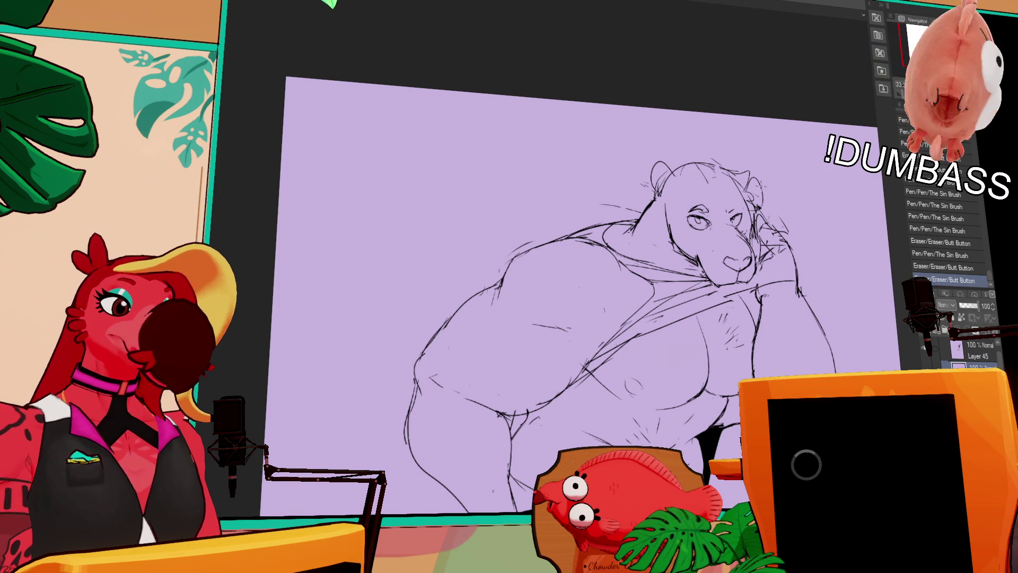
Step: Draw a small navel on the bear's belly and refine its strokes
{"action": "scroll", "coordinate": [552, 286], "scroll_direction": "down", "scroll_amount": 3}
{"action": "mouse_move", "coordinate": [645, 355]}
{"action": "left_mouse_down"}
{"action": "mouse_move", "coordinate": [654, 367]}
{"action": "mouse_move", "coordinate": [644, 349]}
{"action": "mouse_move", "coordinate": [631, 357]}
{"action": "mouse_move", "coordinate": [643, 363]}
{"action": "mouse_move", "coordinate": [666, 341]}
{"action": "mouse_move", "coordinate": [656, 354]}
{"action": "left_mouse_up"}
{"action": "key", "text": "ctrl+z"}
{"action": "key", "text": "ctrl+z"}
{"action": "left_click_drag", "start_coordinate": [643, 318], "coordinate": [650, 313]}
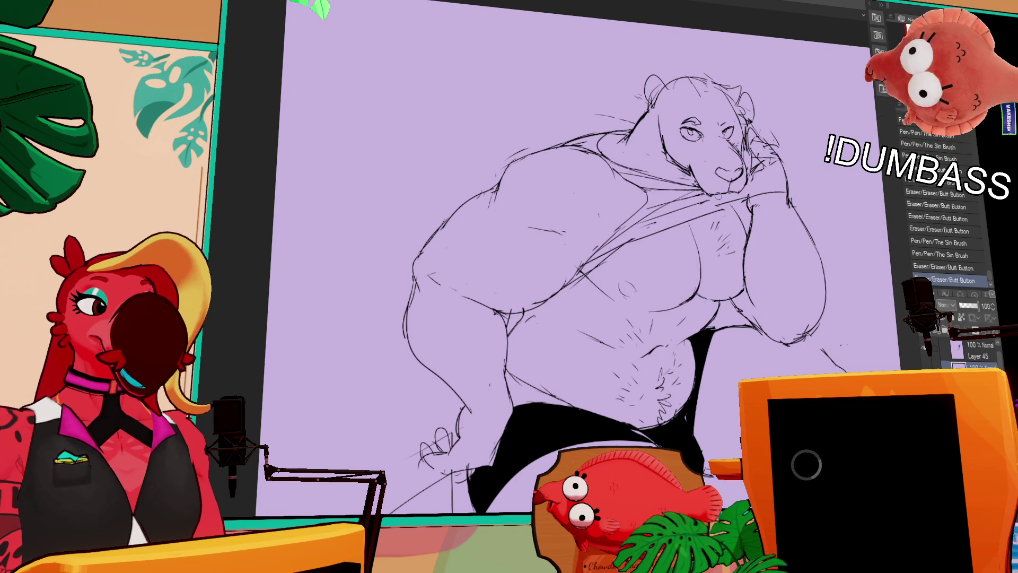
Step: Add small pen strokes around the bear's navel area
{"action": "left_click_drag", "start_coordinate": [765, 228], "coordinate": [775, 194]}
{"action": "left_click_drag", "start_coordinate": [724, 242], "coordinate": [734, 215]}
{"action": "left_click_drag", "start_coordinate": [704, 291], "coordinate": [708, 277]}
{"action": "left_click_drag", "start_coordinate": [702, 289], "coordinate": [706, 276]}
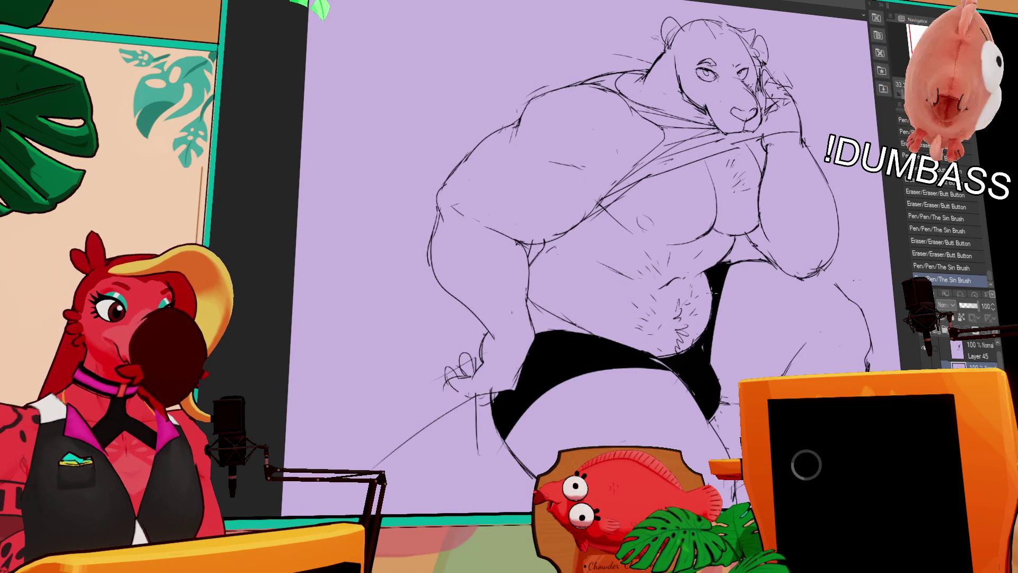
{"action": "left_click_drag", "start_coordinate": [784, 240], "coordinate": [784, 298]}
{"action": "left_click_drag", "start_coordinate": [817, 219], "coordinate": [817, 245]}
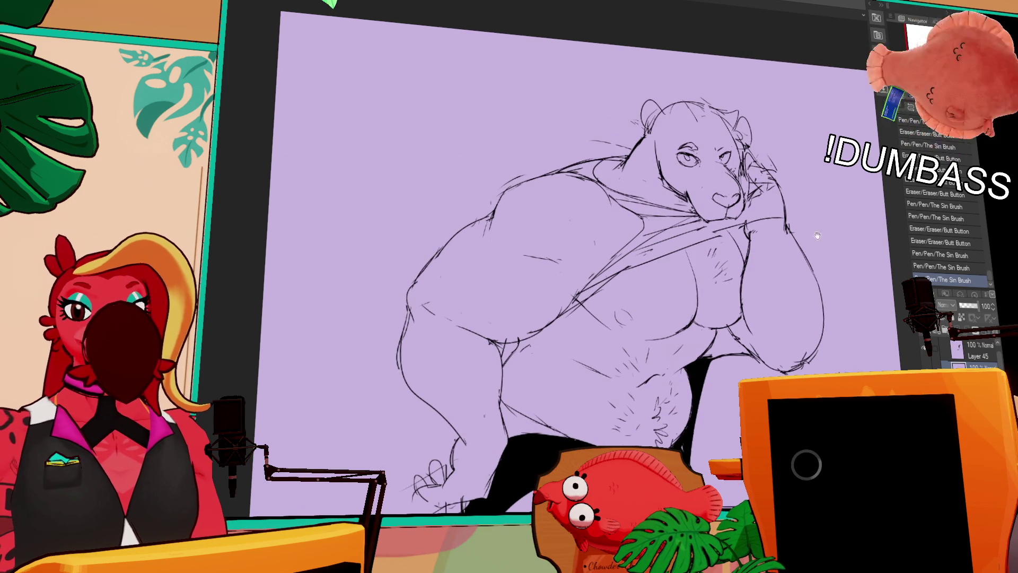
Step: Erase stray lines around the bear's head
{"action": "left_click_drag", "start_coordinate": [728, 231], "coordinate": [741, 239]}
{"action": "left_click_drag", "start_coordinate": [770, 155], "coordinate": [776, 161]}
{"action": "left_click_drag", "start_coordinate": [584, 212], "coordinate": [582, 239]}
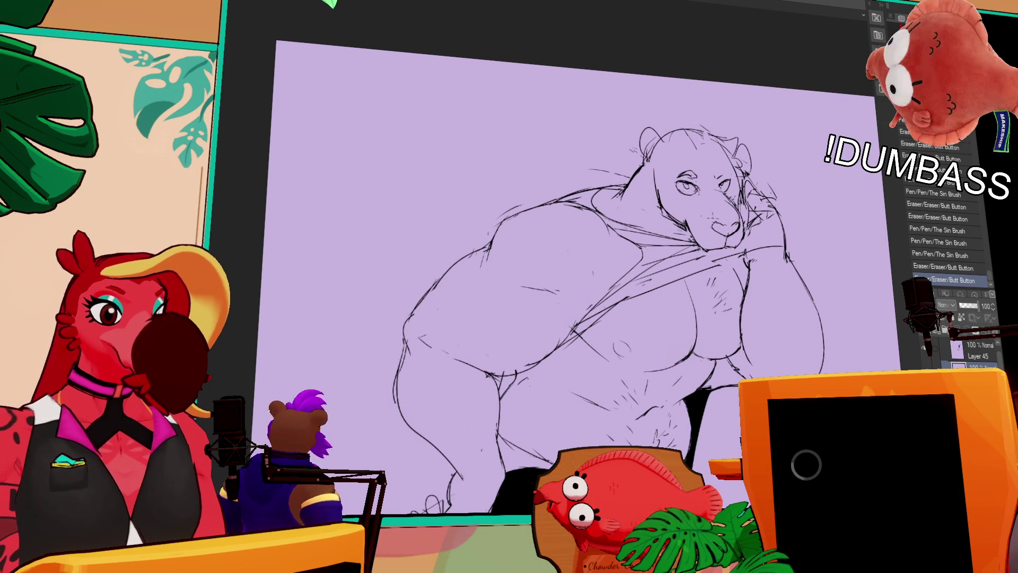
{"action": "left_click_drag", "start_coordinate": [583, 238], "coordinate": [579, 222]}
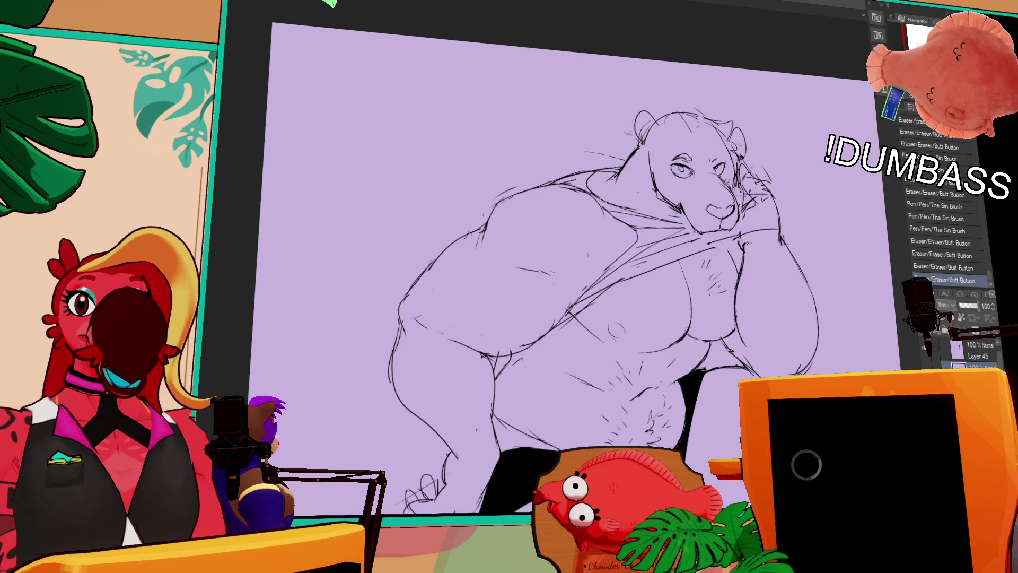
Step: Erase small bits and rework the strokes around the bear's muzzle
{"action": "left_click_drag", "start_coordinate": [753, 226], "coordinate": [757, 223]}
{"action": "mouse_move", "coordinate": [684, 209]}
{"action": "left_mouse_down"}
{"action": "mouse_move", "coordinate": [679, 201]}
{"action": "mouse_move", "coordinate": [694, 218]}
{"action": "mouse_move", "coordinate": [694, 208]}
{"action": "left_mouse_up"}
{"action": "left_click_drag", "start_coordinate": [696, 204], "coordinate": [688, 212]}
{"action": "left_click_drag", "start_coordinate": [690, 207], "coordinate": [687, 212]}
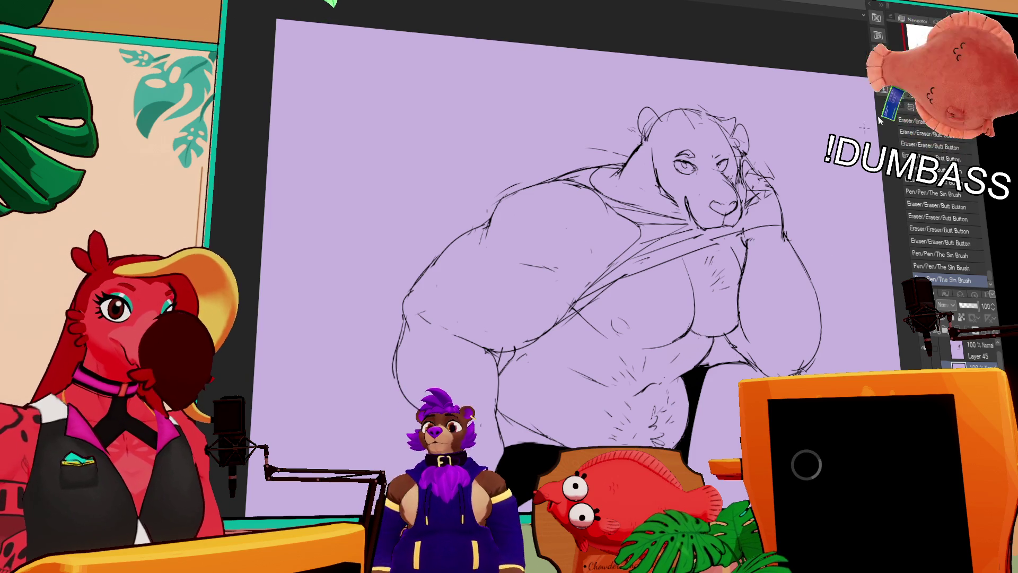
{"action": "scroll", "coordinate": [774, 136], "scroll_direction": "down", "scroll_amount": 2}
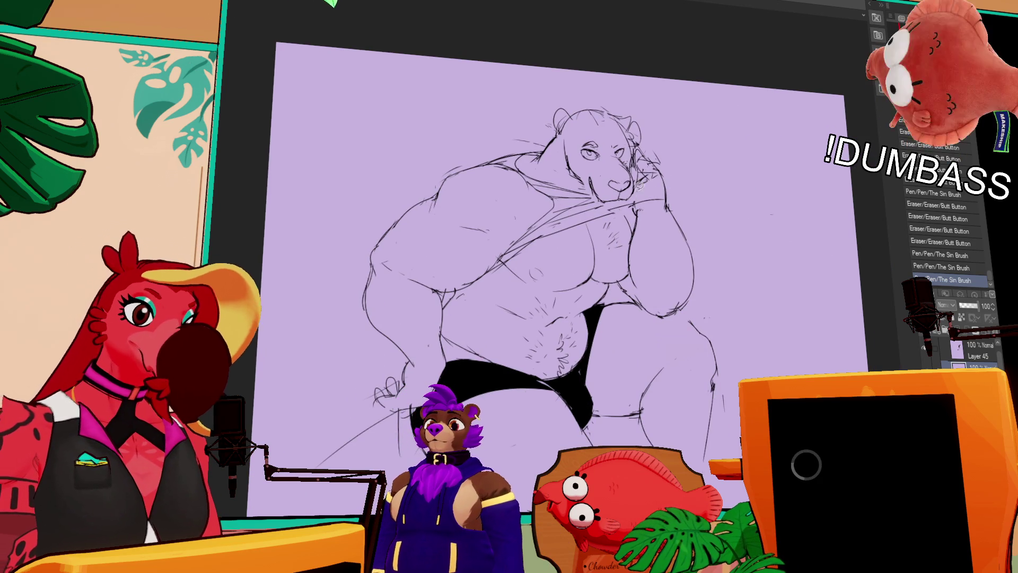
Step: Lasso the bear's head, resize and rotate it, then deselect
{"action": "mouse_move", "coordinate": [563, 172]}
{"action": "left_mouse_down"}
{"action": "mouse_move", "coordinate": [551, 125]}
{"action": "mouse_move", "coordinate": [652, 121]}
{"action": "mouse_move", "coordinate": [635, 198]}
{"action": "left_mouse_up"}
{"action": "left_click", "coordinate": [611, 227]}
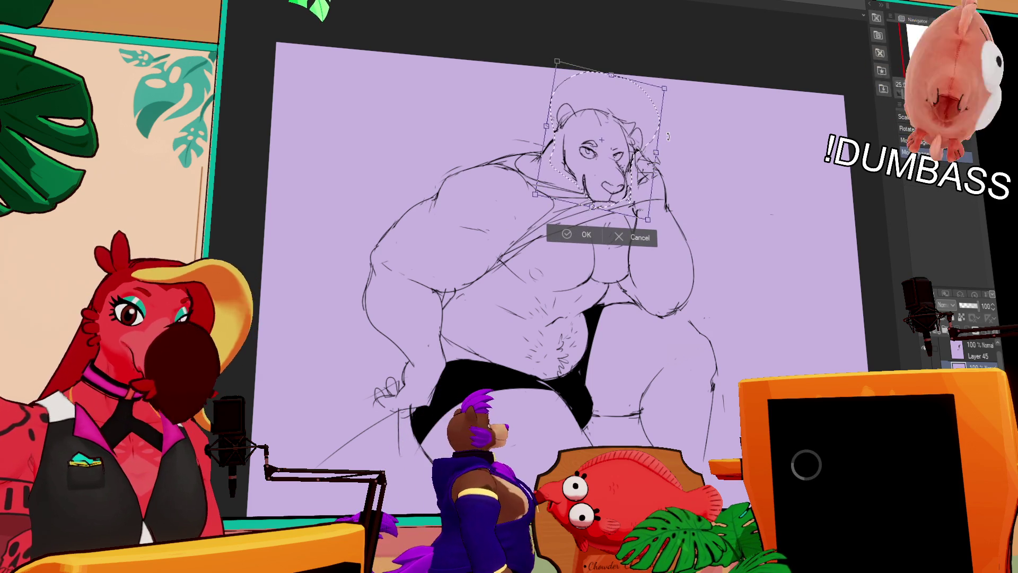
{"action": "key", "text": "Return"}
{"action": "key", "text": "ctrl+d"}
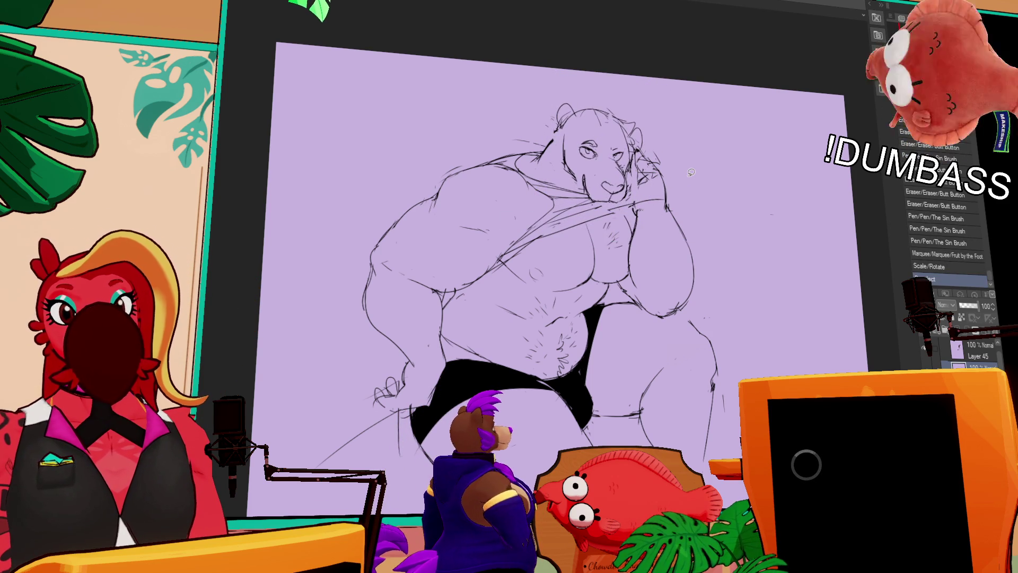
Step: Rework the cheek, right eye and hand strokes, comparing versions with undo/redo
{"action": "mouse_move", "coordinate": [641, 154]}
{"action": "left_mouse_down"}
{"action": "mouse_move", "coordinate": [657, 195]}
{"action": "mouse_move", "coordinate": [640, 210]}
{"action": "mouse_move", "coordinate": [648, 180]}
{"action": "left_mouse_up"}
{"action": "mouse_move", "coordinate": [650, 158]}
{"action": "left_mouse_down"}
{"action": "mouse_move", "coordinate": [656, 183]}
{"action": "mouse_move", "coordinate": [639, 186]}
{"action": "mouse_move", "coordinate": [623, 159]}
{"action": "left_mouse_up"}
{"action": "mouse_move", "coordinate": [622, 137]}
{"action": "left_mouse_down"}
{"action": "mouse_move", "coordinate": [636, 153]}
{"action": "mouse_move", "coordinate": [588, 187]}
{"action": "left_mouse_up"}
{"action": "left_click_drag", "start_coordinate": [582, 176], "coordinate": [590, 191]}
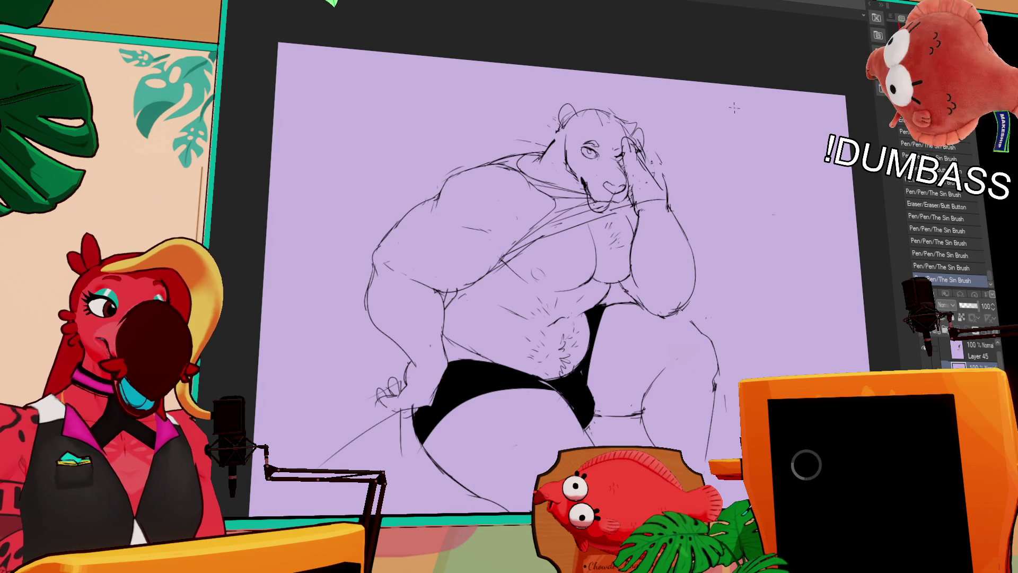
{"action": "key", "text": "ctrl+z"}
{"action": "key", "text": "ctrl+z"}
{"action": "key", "text": "ctrl+y"}
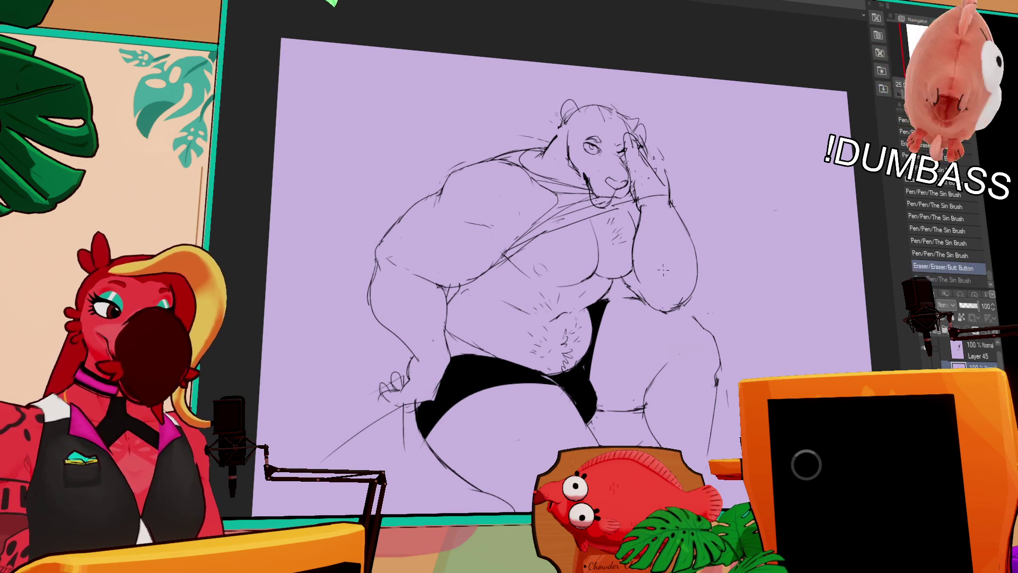
{"action": "key", "text": "ctrl+z"}
{"action": "key", "text": "ctrl+y"}
{"action": "key", "text": "ctrl+z"}
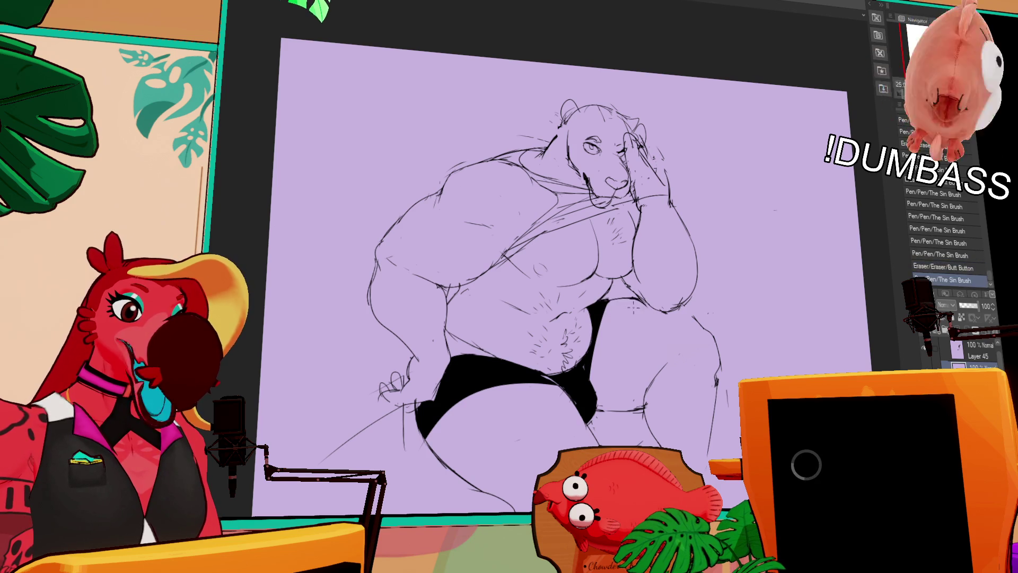
{"action": "key", "text": "ctrl+y"}
{"action": "key", "text": "ctrl+y"}
{"action": "key", "text": "ctrl+z"}
{"action": "key", "text": "ctrl+y"}
{"action": "key", "text": "ctrl+y"}
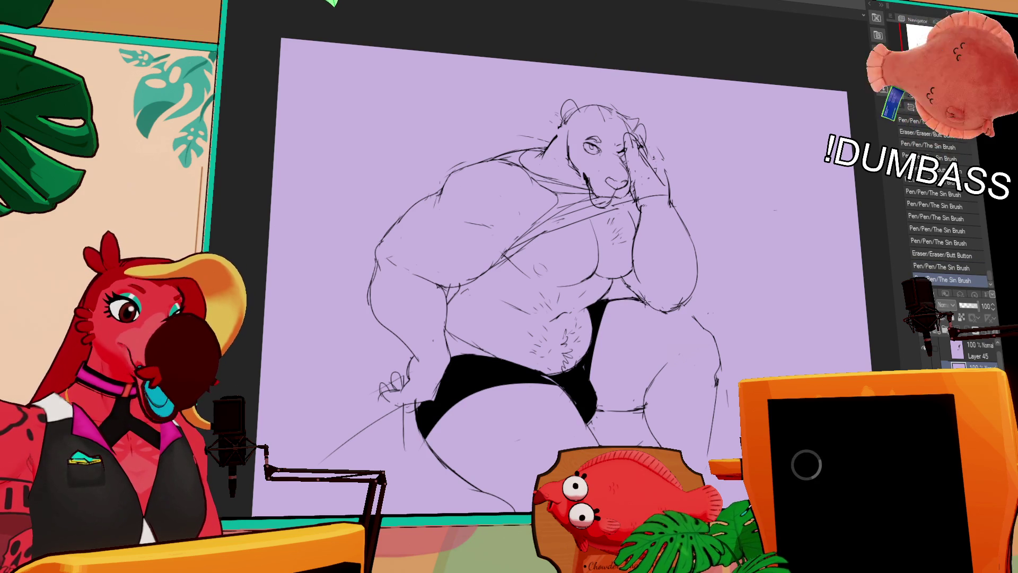
Step: Erase small marks and join the thigh line into one stroke
{"action": "left_click_drag", "start_coordinate": [730, 277], "coordinate": [719, 191]}
{"action": "left_click", "coordinate": [601, 316]}
{"action": "left_click_drag", "start_coordinate": [587, 321], "coordinate": [632, 320]}
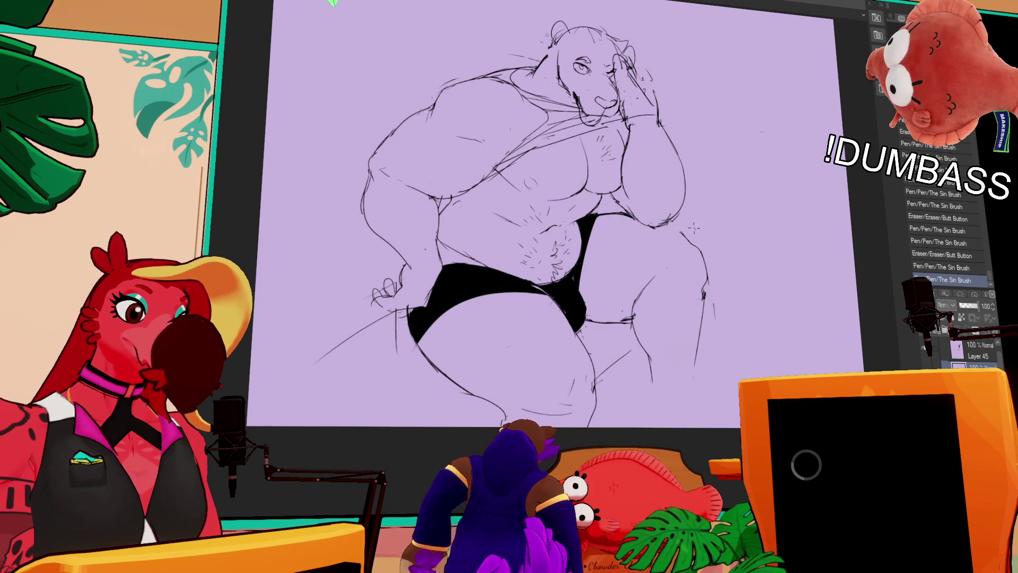
{"action": "left_click", "coordinate": [675, 233]}
{"action": "left_click", "coordinate": [677, 234]}
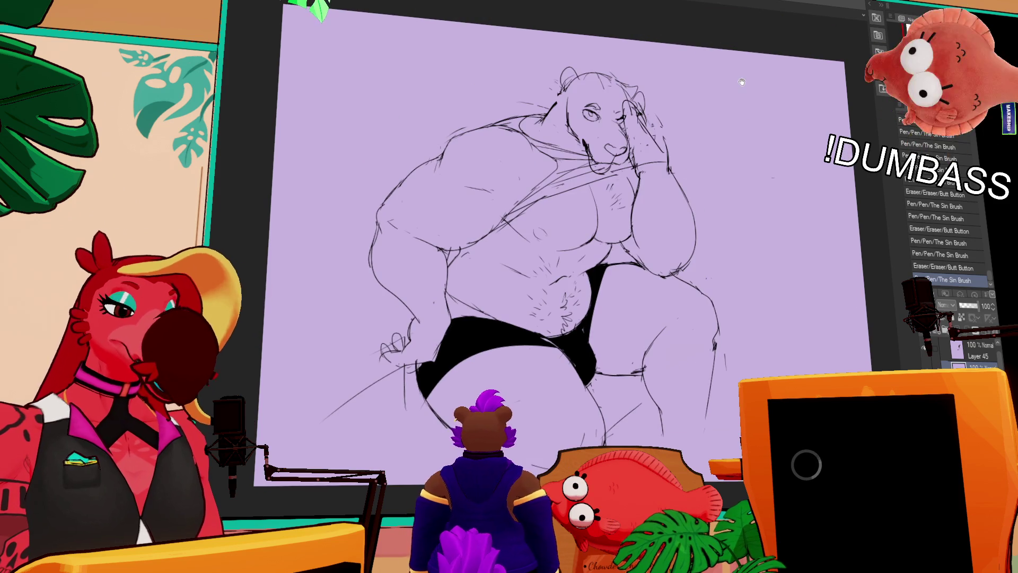
{"action": "left_click_drag", "start_coordinate": [653, 149], "coordinate": [694, 207]}
{"action": "left_click", "coordinate": [676, 233]}
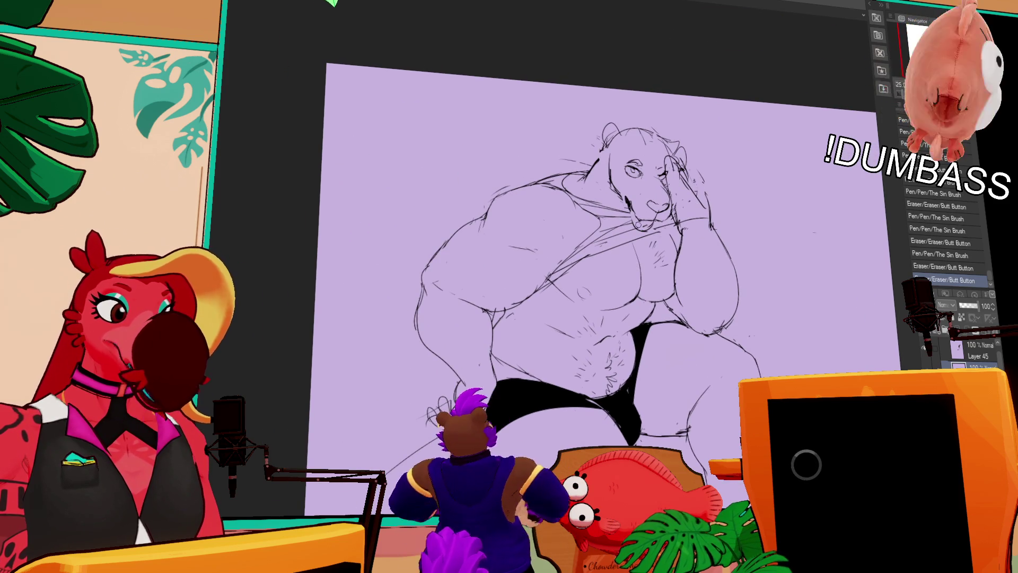
Step: Erase and redraw small strokes around the bear's mouth
{"action": "left_click", "coordinate": [635, 215]}
{"action": "left_click", "coordinate": [635, 215]}
{"action": "left_click", "coordinate": [635, 214]}
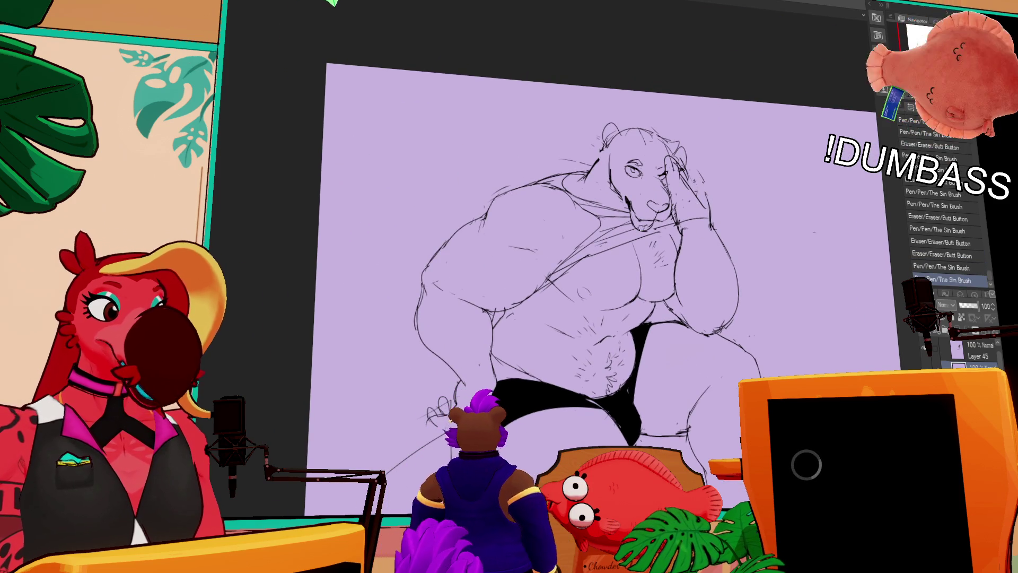
{"action": "left_click", "coordinate": [641, 225]}
{"action": "left_click", "coordinate": [640, 218]}
{"action": "left_click", "coordinate": [639, 218]}
{"action": "left_click", "coordinate": [647, 220]}
{"action": "left_click", "coordinate": [648, 221]}
{"action": "left_click", "coordinate": [650, 221]}
{"action": "left_click", "coordinate": [648, 223]}
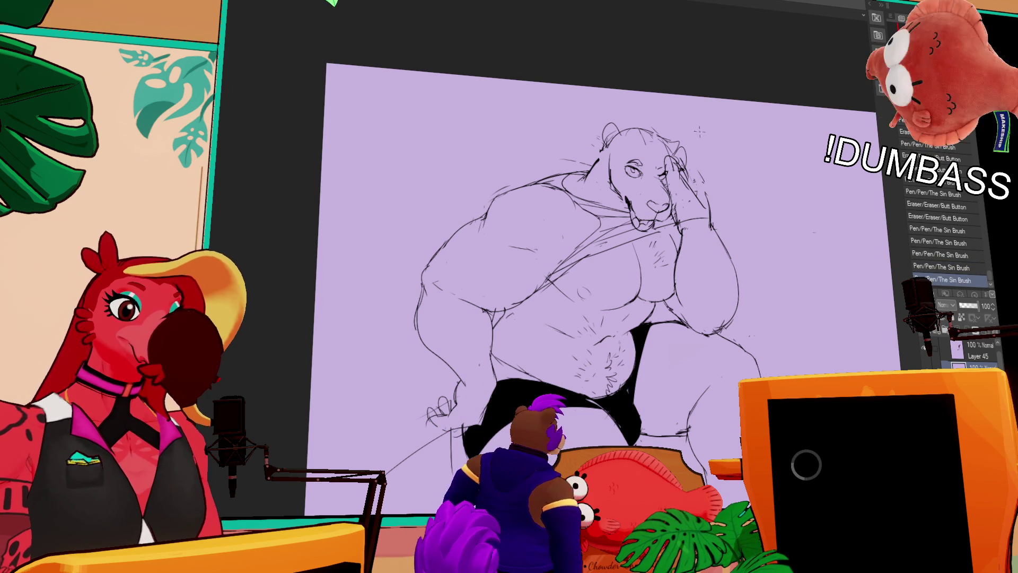
Step: Redraw the mouth line, erase bits around it and add a short dark stroke
{"action": "scroll", "coordinate": [717, 132], "scroll_direction": "up", "scroll_amount": 1}
{"action": "left_click", "coordinate": [649, 240]}
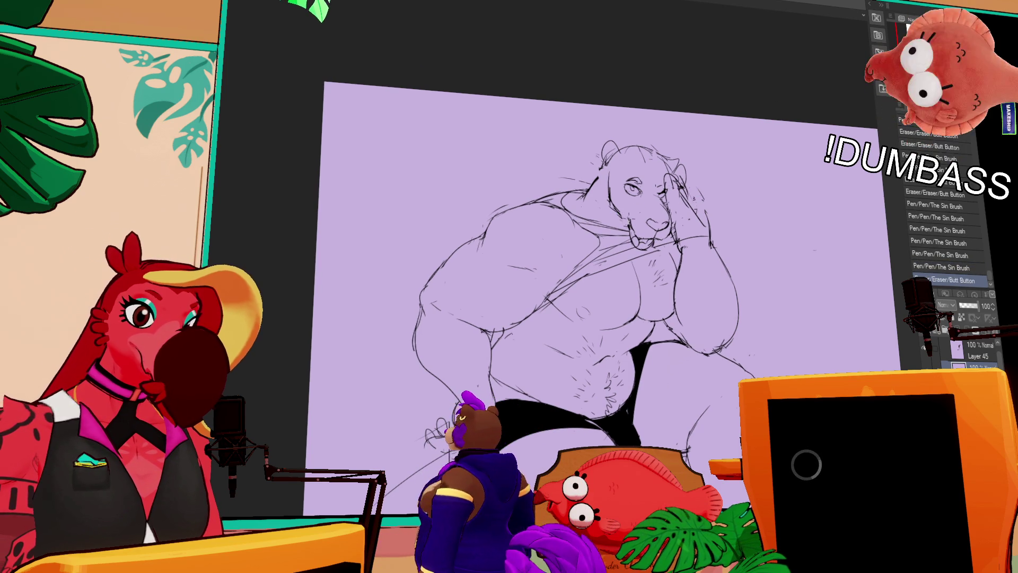
{"action": "key", "text": "ctrl+z"}
{"action": "key", "text": "ctrl+z"}
{"action": "key", "text": "ctrl+z"}
{"action": "left_click", "coordinate": [639, 251]}
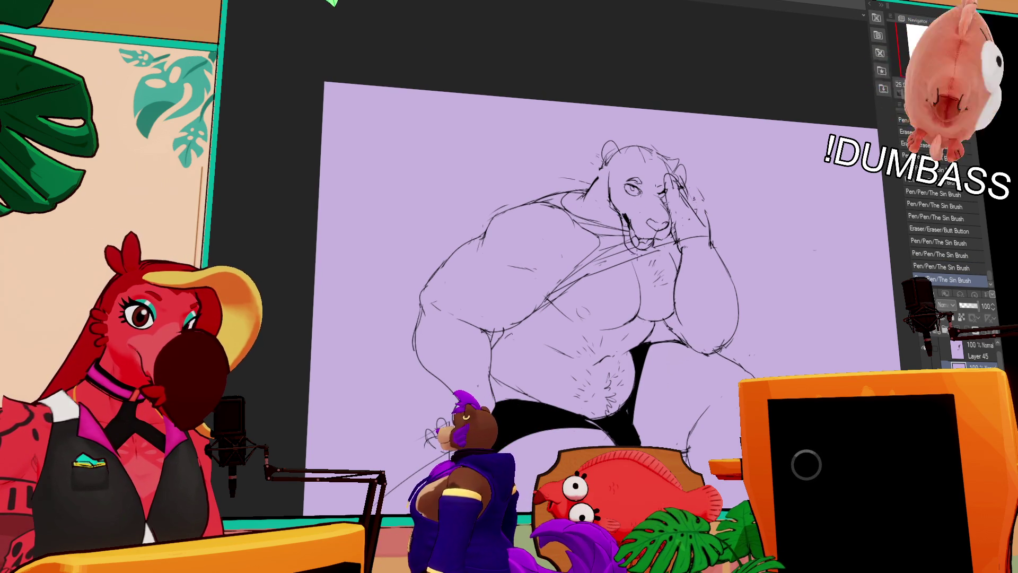
{"action": "left_click", "coordinate": [648, 234]}
{"action": "left_click", "coordinate": [649, 235]}
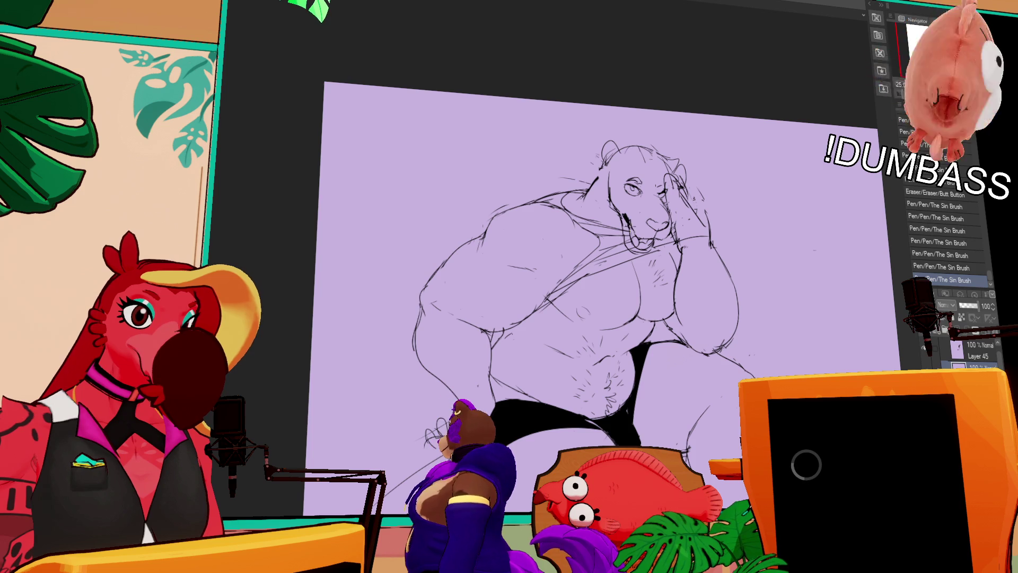
{"action": "left_click", "coordinate": [634, 245]}
{"action": "left_click", "coordinate": [631, 246]}
{"action": "left_click", "coordinate": [634, 248]}
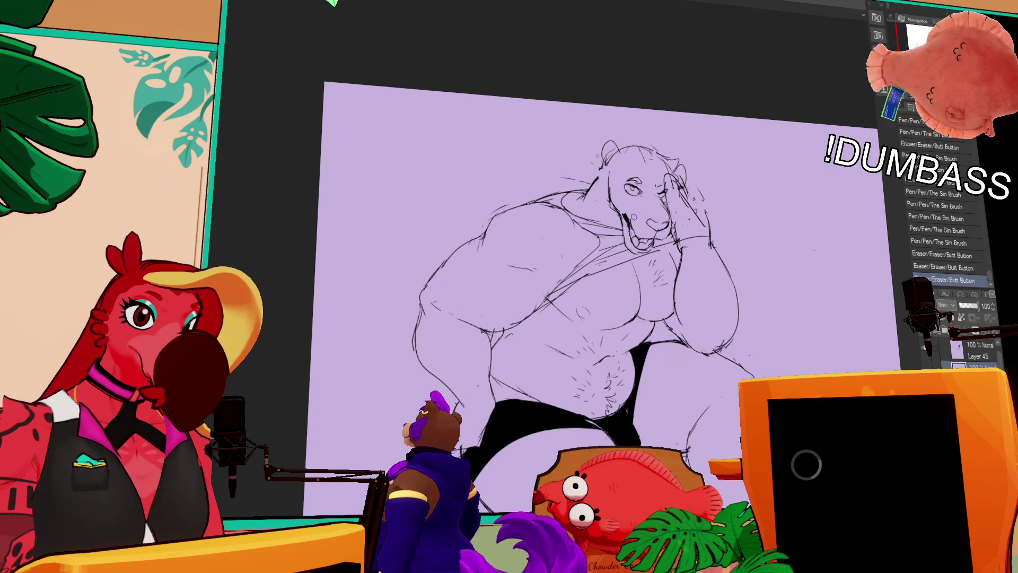
{"action": "left_click_drag", "start_coordinate": [629, 230], "coordinate": [632, 240]}
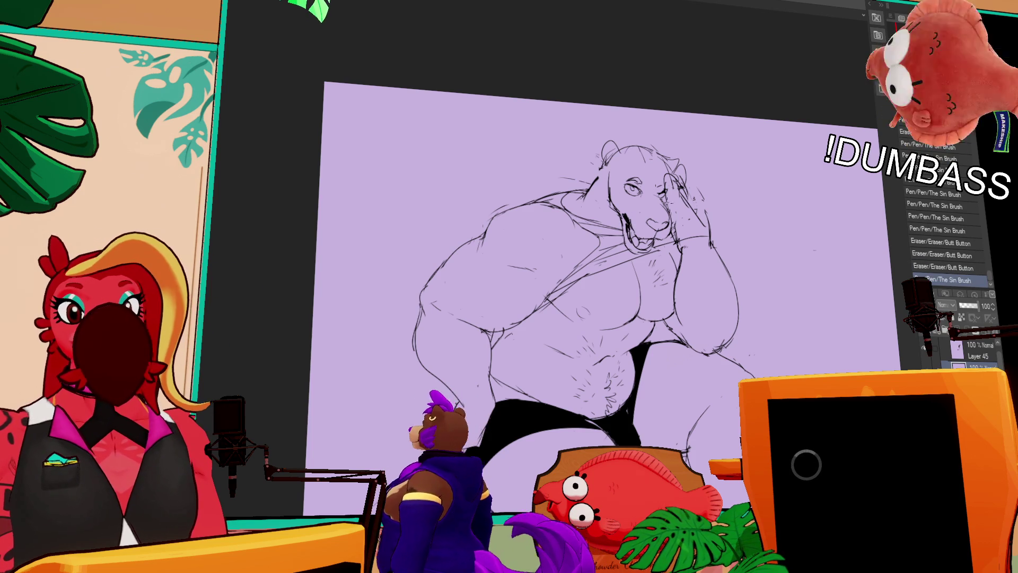
Step: Undo, then redo the mouth strokes to compare and restore them all
{"action": "left_click_drag", "start_coordinate": [711, 232], "coordinate": [726, 227]}
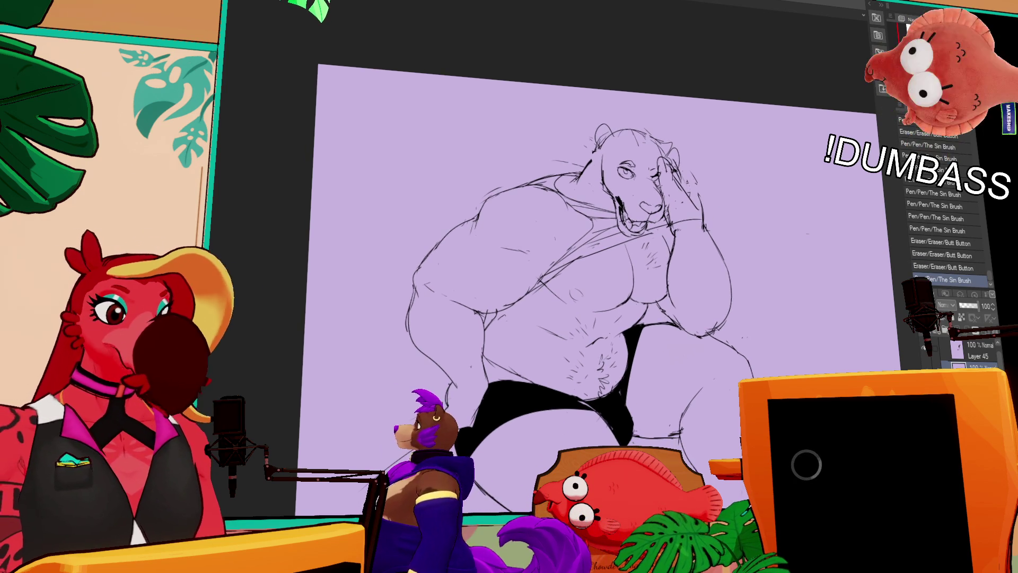
{"action": "key", "text": "ctrl+z"}
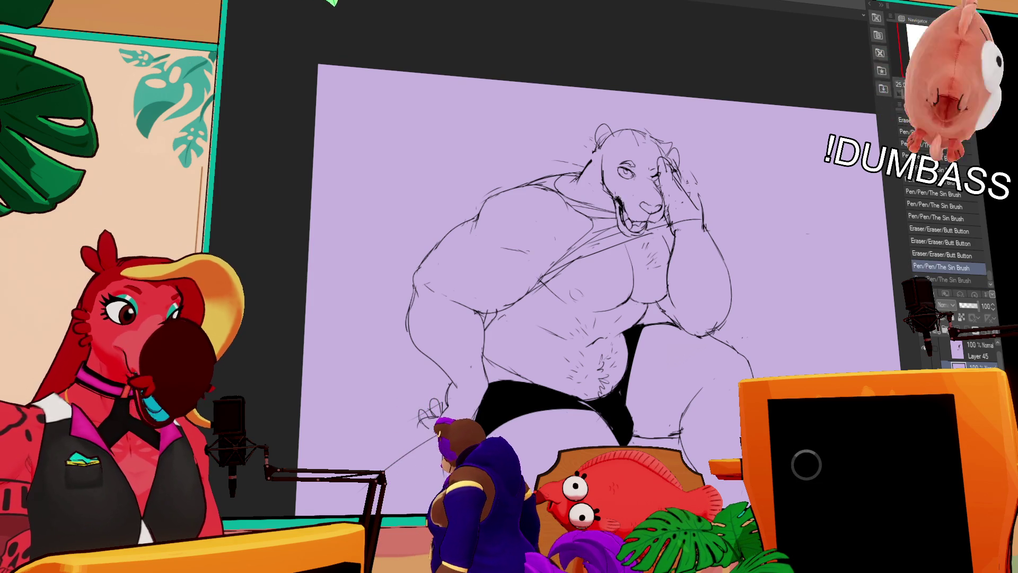
{"action": "key", "text": "ctrl+y"}
{"action": "key", "text": "ctrl+y"}
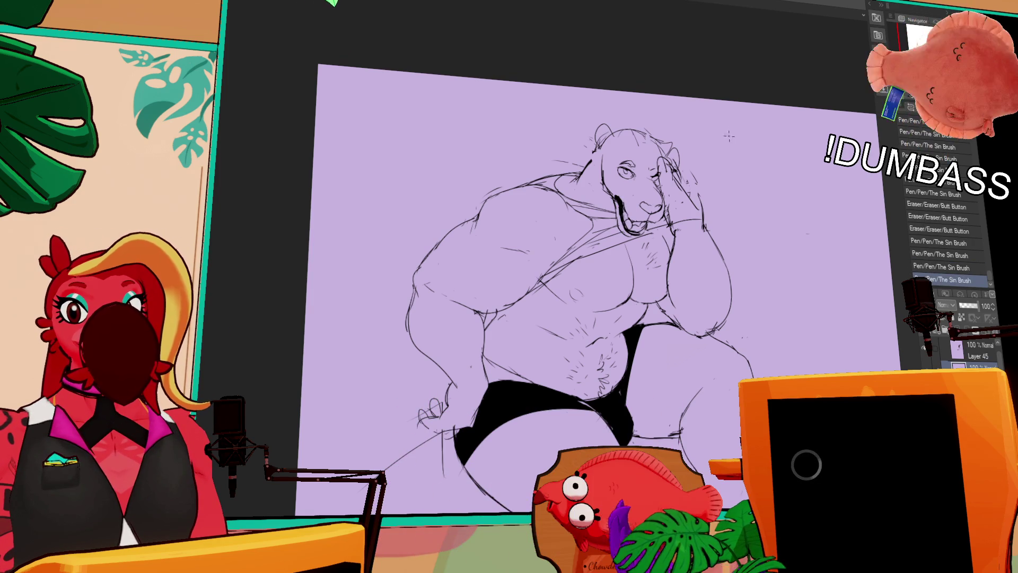
{"action": "key", "text": "ctrl+y"}
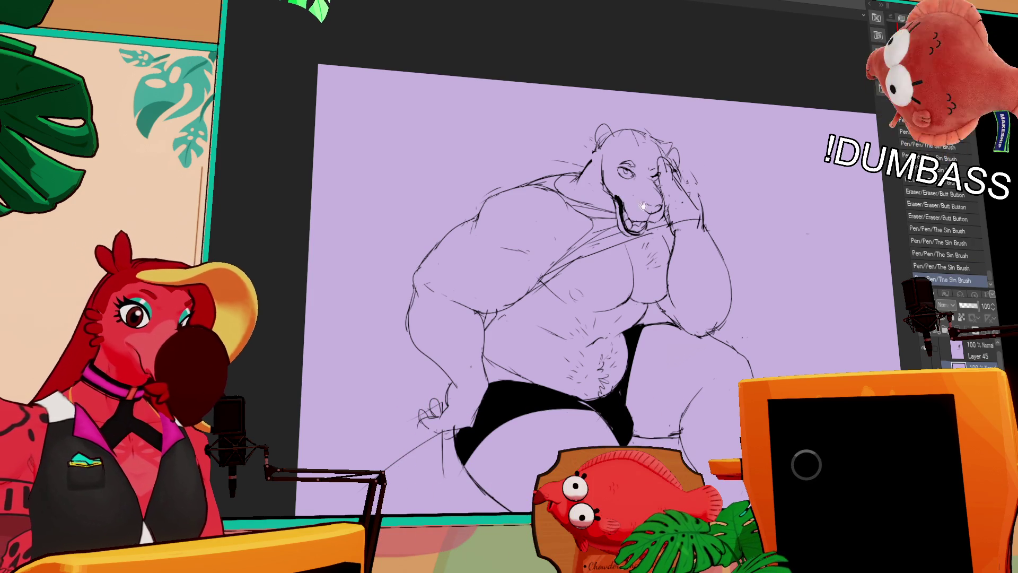
{"action": "key", "text": "ctrl+y"}
{"action": "key", "text": "ctrl+y"}
{"action": "key", "text": "ctrl+y"}
{"action": "key", "text": "ctrl+y"}
{"action": "left_click_drag", "start_coordinate": [691, 216], "coordinate": [692, 222]}
{"action": "key", "text": "ctrl+y"}
{"action": "key", "text": "ctrl+y"}
{"action": "key", "text": "ctrl+y"}
{"action": "key", "text": "ctrl+y"}
{"action": "key", "text": "ctrl+y"}
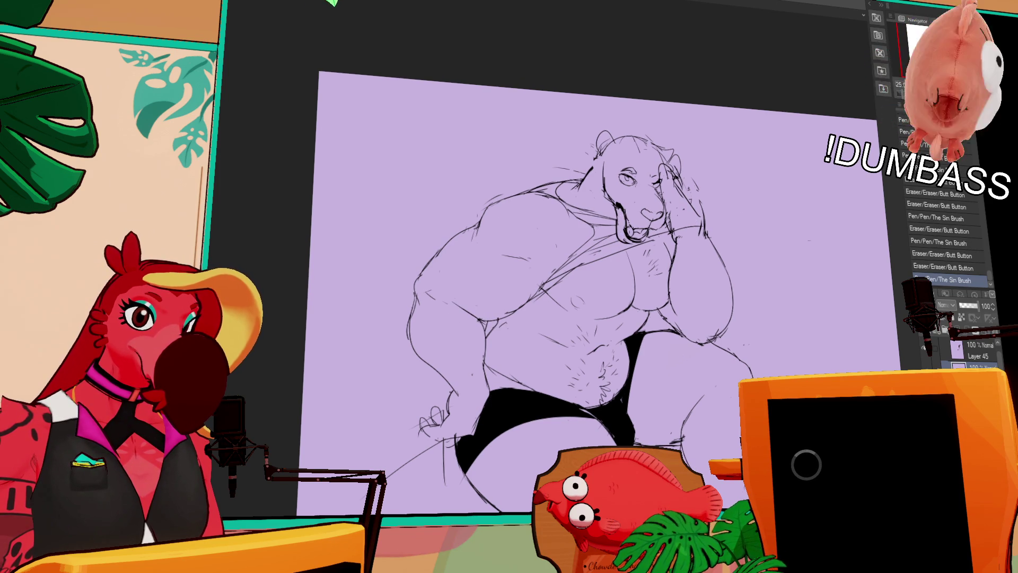
{"action": "key", "text": "ctrl+y"}
{"action": "key", "text": "ctrl+y"}
{"action": "key", "text": "ctrl+y"}
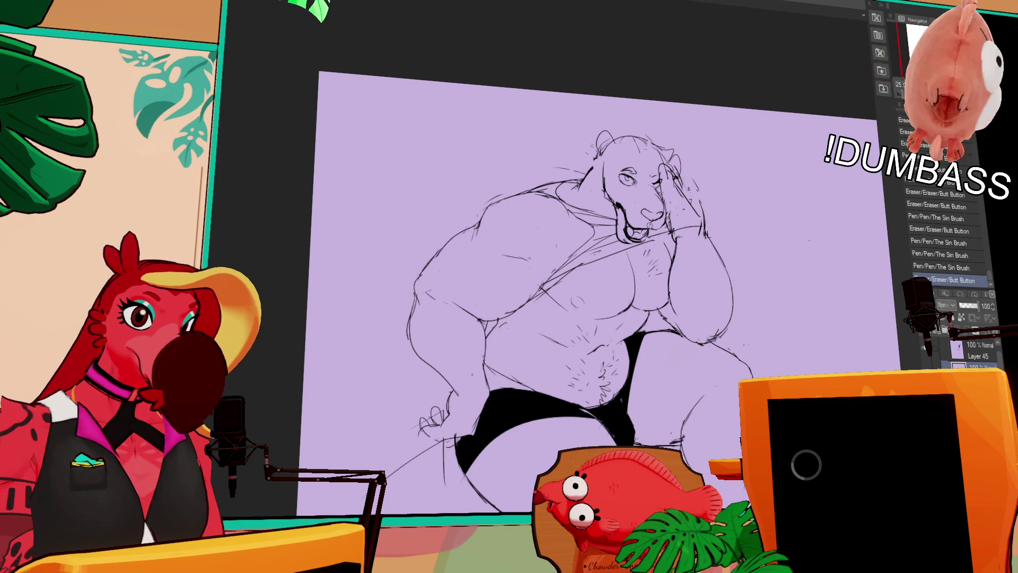
{"action": "key", "text": "ctrl+y"}
{"action": "key", "text": "ctrl+y"}
{"action": "key", "text": "ctrl+y"}
{"action": "key", "text": "ctrl+y"}
Step: Bring the lower body into view and sketch new lines across the raised thigh
{"action": "mouse_move", "coordinate": [703, 216]}
{"action": "left_mouse_down"}
{"action": "mouse_move", "coordinate": [674, 200]}
{"action": "mouse_move", "coordinate": [652, 159]}
{"action": "mouse_move", "coordinate": [618, 260]}
{"action": "left_mouse_up"}
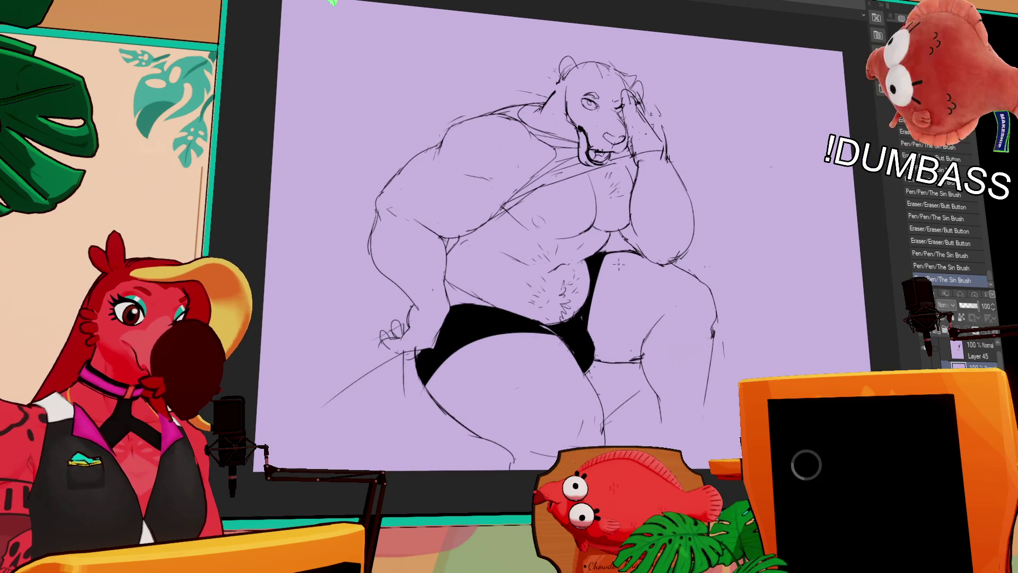
{"action": "key", "text": "ctrl+y"}
{"action": "key", "text": "ctrl+y"}
{"action": "key", "text": "ctrl+y"}
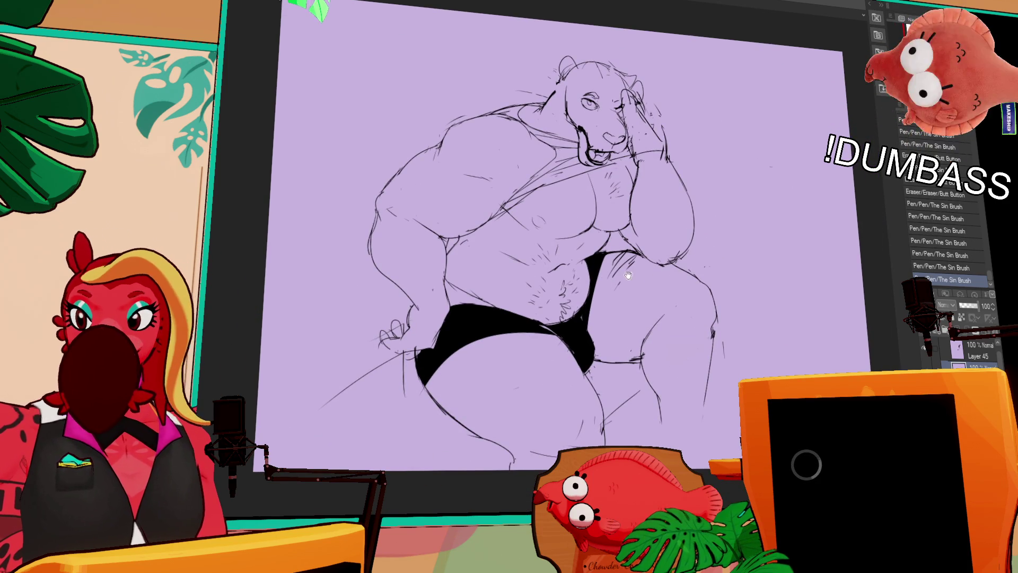
{"action": "left_click_drag", "start_coordinate": [644, 298], "coordinate": [639, 268]}
{"action": "key", "text": "ctrl+y"}
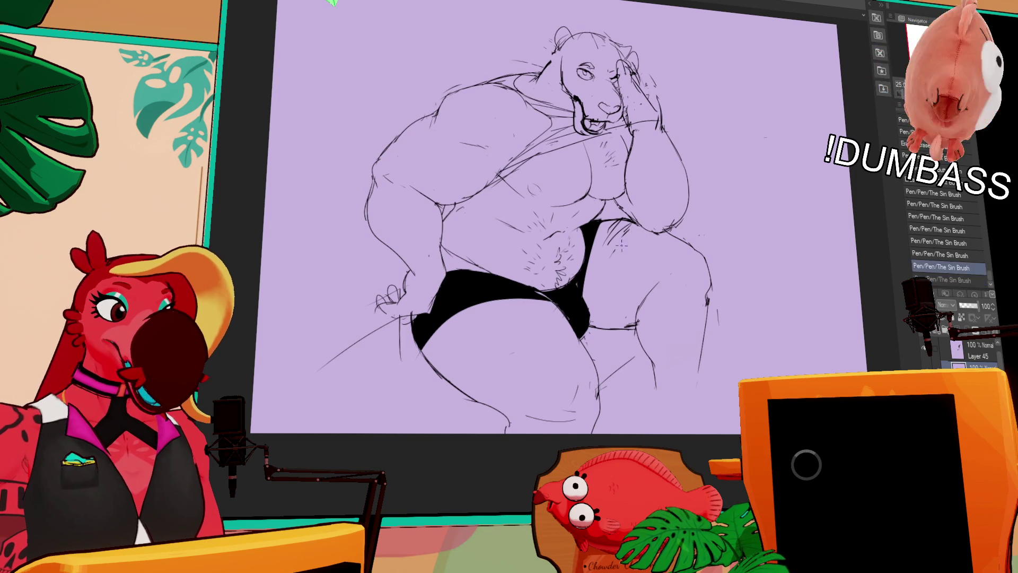
{"action": "key", "text": "ctrl+y"}
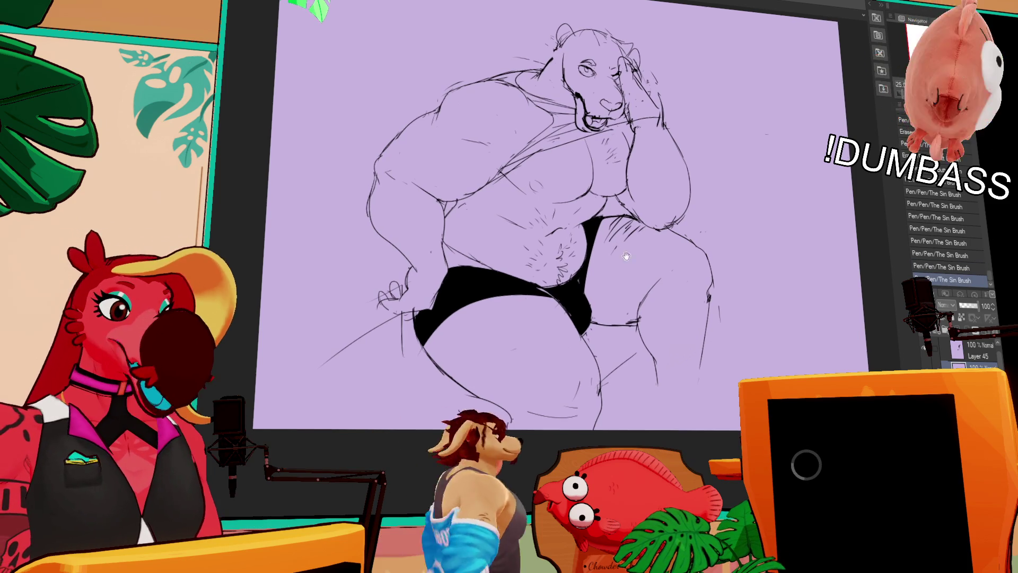
{"action": "mouse_move", "coordinate": [483, 312]}
{"action": "left_mouse_down"}
{"action": "mouse_move", "coordinate": [530, 311]}
{"action": "mouse_move", "coordinate": [546, 325]}
{"action": "mouse_move", "coordinate": [525, 318]}
{"action": "mouse_move", "coordinate": [536, 331]}
{"action": "left_mouse_up"}
{"action": "key", "text": "ctrl+z"}
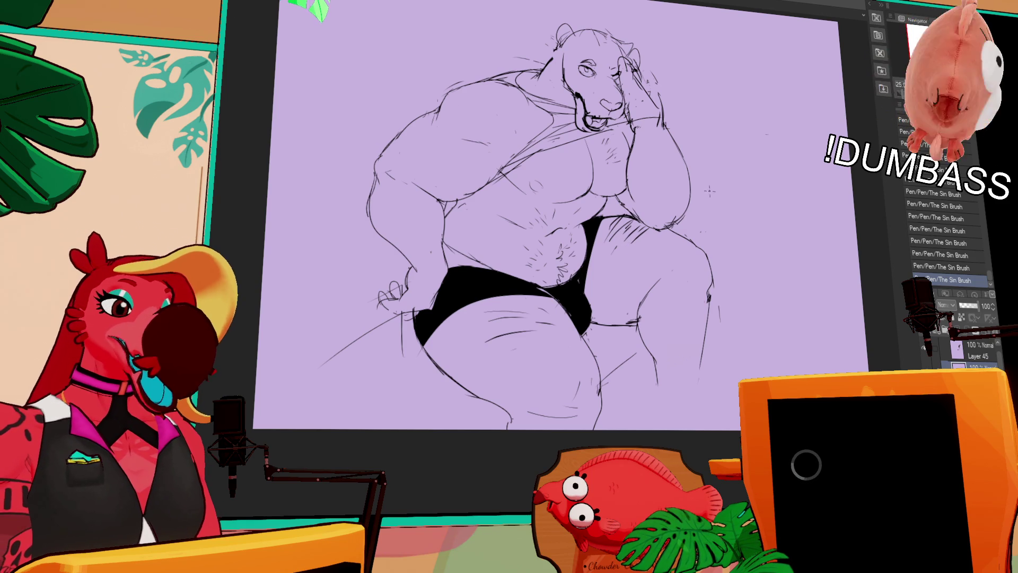
Step: Toggle undo/redo to compare the thigh with and without the new stroke, keeping it
{"action": "key", "text": "ctrl+z"}
{"action": "key", "text": "ctrl+y"}
{"action": "key", "text": "ctrl+z"}
{"action": "key", "text": "ctrl+y"}
{"action": "key", "text": "ctrl+z"}
{"action": "key", "text": "ctrl+y"}
{"action": "key", "text": "ctrl+z"}
{"action": "key", "text": "ctrl+y"}
{"action": "key", "text": "ctrl+z"}
{"action": "key", "text": "ctrl+y"}
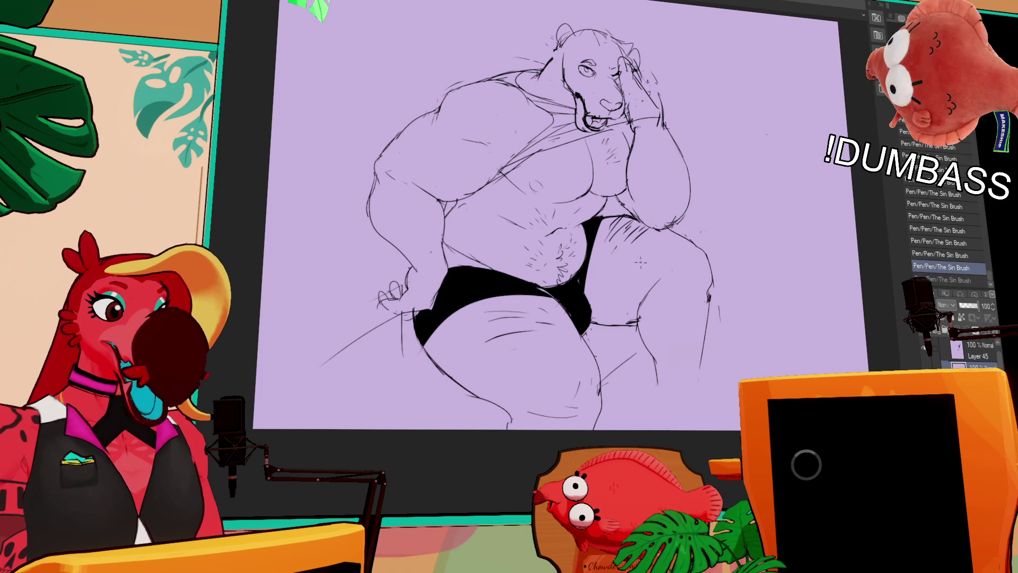
{"action": "key", "text": "ctrl+z"}
{"action": "key", "text": "ctrl+y"}
{"action": "key", "text": "ctrl+z"}
{"action": "key", "text": "ctrl+y"}
{"action": "key", "text": "ctrl+z"}
{"action": "key", "text": "ctrl+y"}
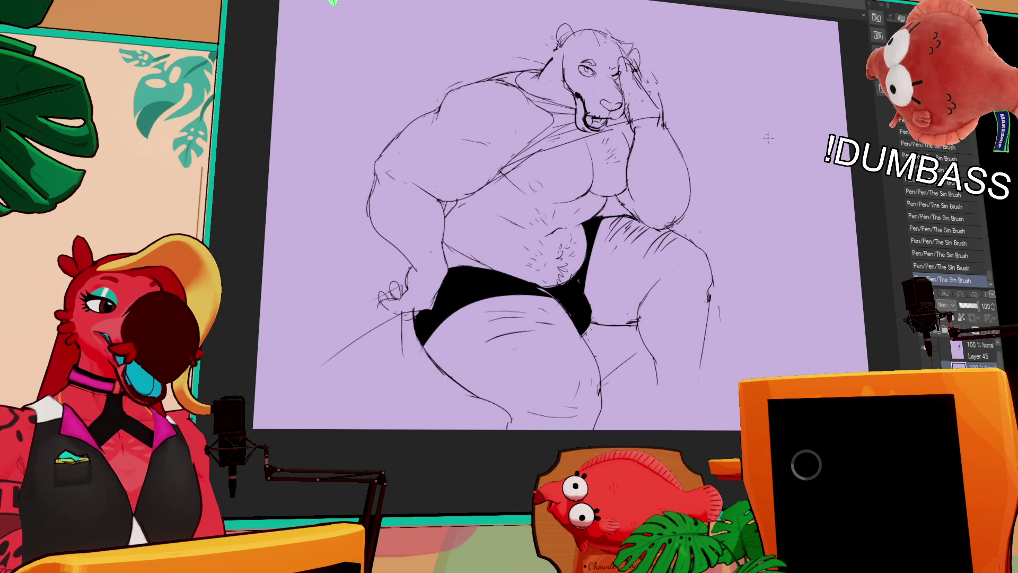
Step: Draw and erase lines along the bear's chest and arm, removing stray lines near the knee
{"action": "left_click_drag", "start_coordinate": [717, 290], "coordinate": [734, 280]}
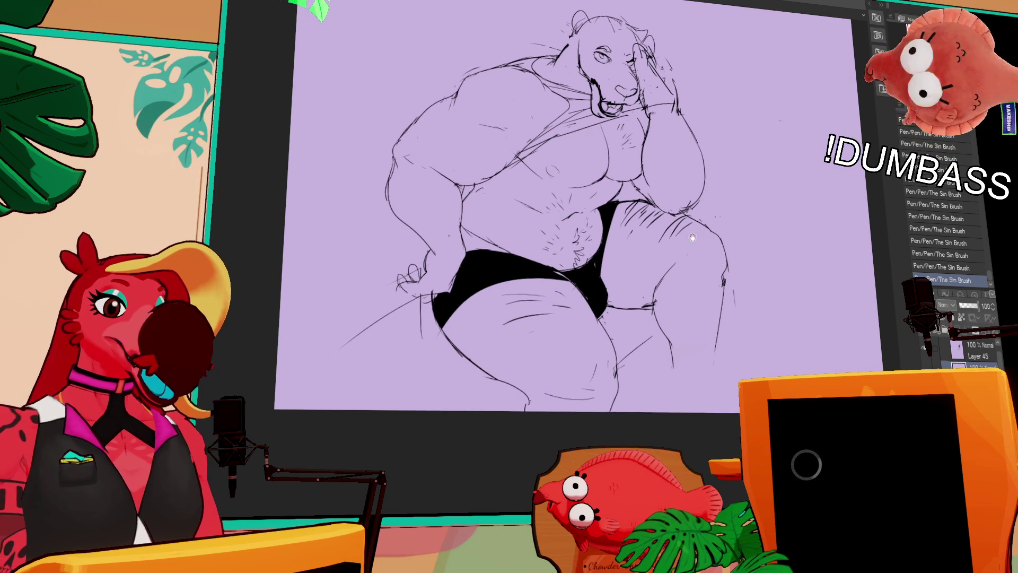
{"action": "left_click_drag", "start_coordinate": [634, 187], "coordinate": [657, 213]}
{"action": "left_click_drag", "start_coordinate": [661, 212], "coordinate": [681, 215]}
{"action": "left_click_drag", "start_coordinate": [676, 209], "coordinate": [674, 218]}
{"action": "left_click_drag", "start_coordinate": [669, 181], "coordinate": [667, 206]}
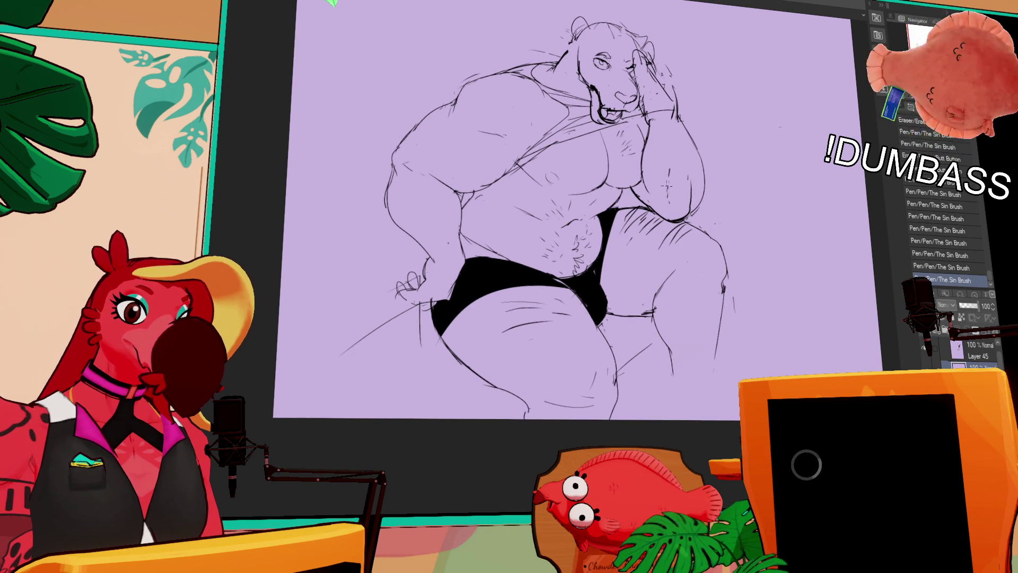
Step: Tweak the lines near the bear's hand and eye, then refine the chin and chest
{"action": "left_click_drag", "start_coordinate": [701, 130], "coordinate": [707, 164]}
{"action": "left_click_drag", "start_coordinate": [640, 109], "coordinate": [642, 115]}
{"action": "left_click_drag", "start_coordinate": [636, 108], "coordinate": [643, 115]}
{"action": "mouse_move", "coordinate": [588, 175]}
{"action": "left_mouse_down"}
{"action": "mouse_move", "coordinate": [610, 165]}
{"action": "mouse_move", "coordinate": [659, 177]}
{"action": "left_mouse_up"}
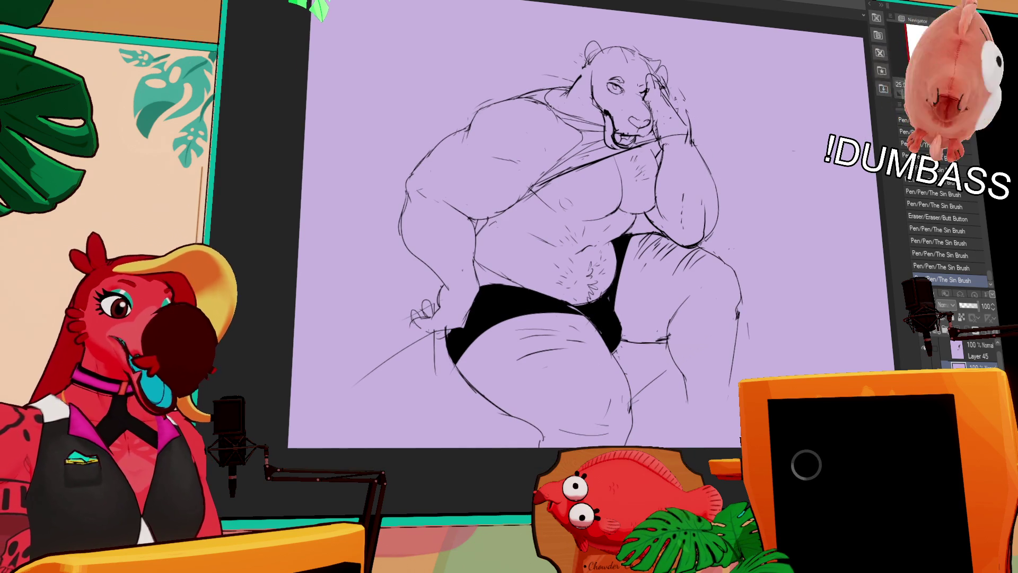
Step: Erase and redraw a shoulder and chest stroke, toggling undo/redo to compare it
{"action": "left_click_drag", "start_coordinate": [570, 124], "coordinate": [576, 130]}
{"action": "mouse_move", "coordinate": [532, 101]}
{"action": "left_mouse_down"}
{"action": "mouse_move", "coordinate": [559, 122]}
{"action": "mouse_move", "coordinate": [510, 170]}
{"action": "left_mouse_up"}
{"action": "key", "text": "ctrl+z"}
{"action": "key", "text": "ctrl+y"}
{"action": "key", "text": "ctrl+z"}
{"action": "key", "text": "ctrl+y"}
{"action": "key", "text": "ctrl+z"}
{"action": "key", "text": "ctrl+y"}
{"action": "key", "text": "ctrl+z"}
{"action": "key", "text": "ctrl+y"}
Step: Add a small chest stroke and keep it, but discard a stroke near the raised arm
{"action": "left_click_drag", "start_coordinate": [534, 151], "coordinate": [542, 182]}
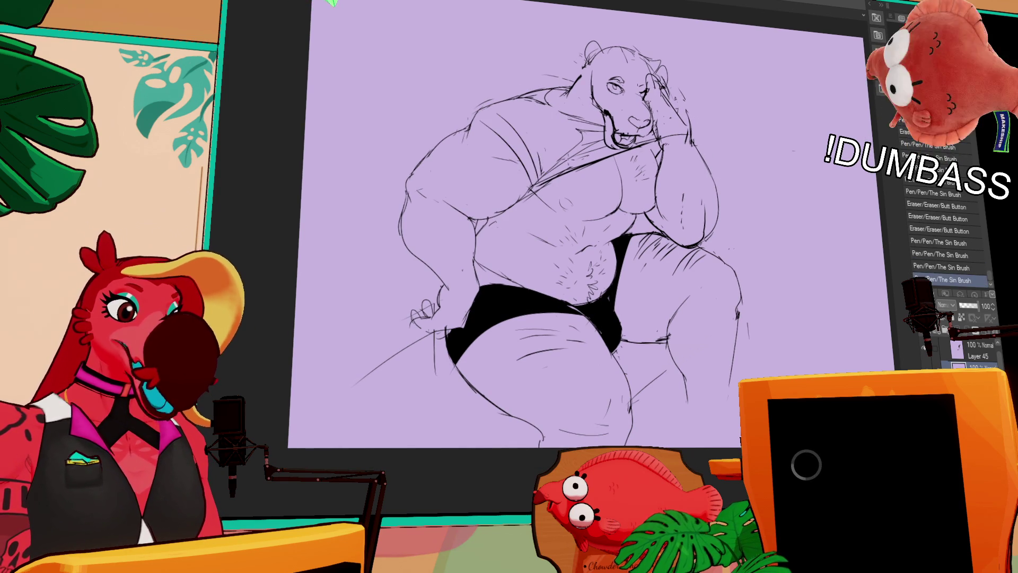
{"action": "left_click_drag", "start_coordinate": [579, 139], "coordinate": [554, 159]}
{"action": "key", "text": "ctrl+z"}
{"action": "key", "text": "ctrl+y"}
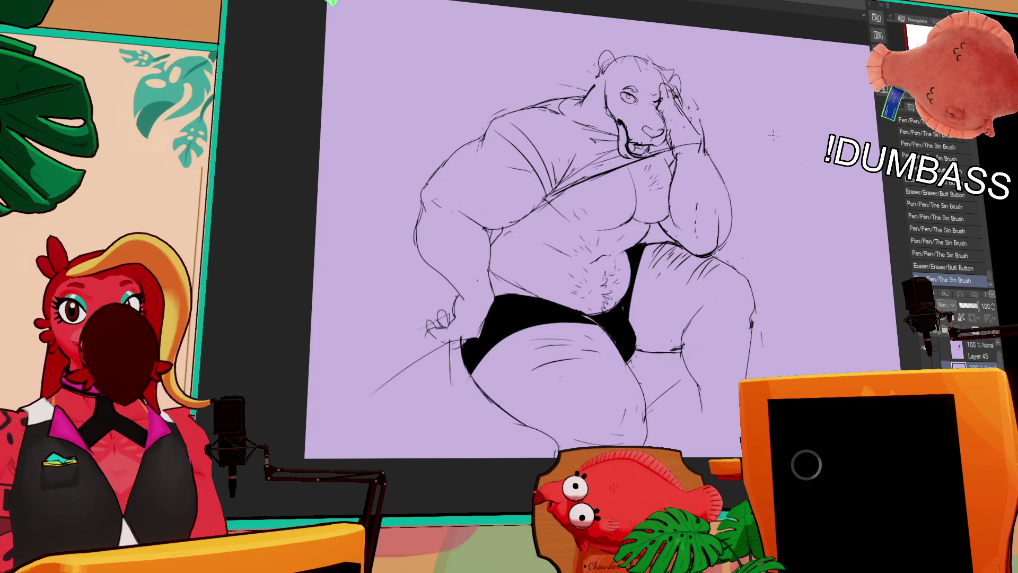
{"action": "left_click_drag", "start_coordinate": [708, 151], "coordinate": [695, 223]}
{"action": "key", "text": "ctrl+z"}
Step: Draw a new ear outline on the head and refine small lines around the eye
{"action": "mouse_move", "coordinate": [594, 95]}
{"action": "left_mouse_down"}
{"action": "mouse_move", "coordinate": [605, 199]}
{"action": "mouse_move", "coordinate": [609, 188]}
{"action": "left_mouse_up"}
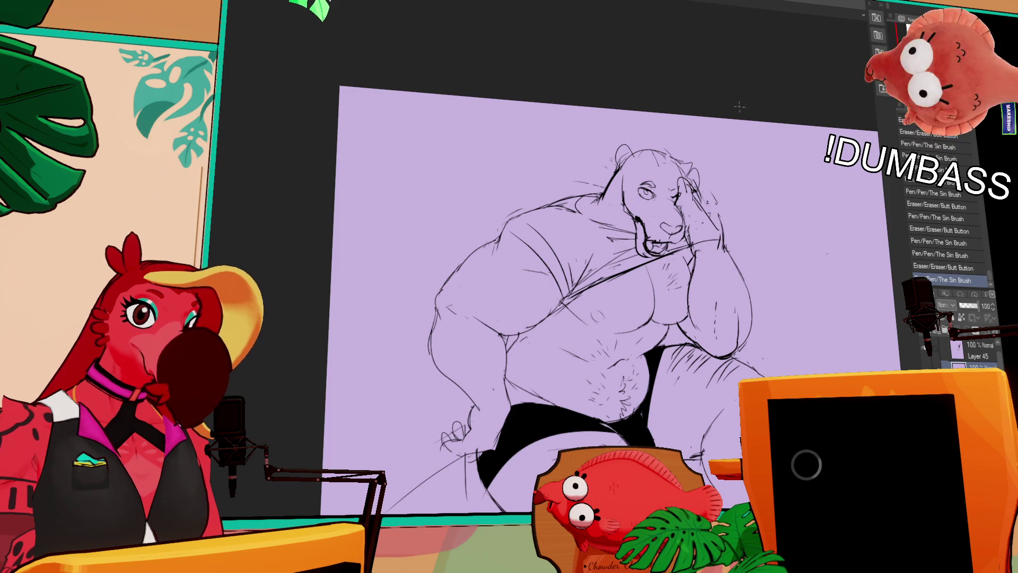
{"action": "left_click_drag", "start_coordinate": [734, 96], "coordinate": [734, 109]}
{"action": "left_click_drag", "start_coordinate": [639, 166], "coordinate": [667, 152]}
{"action": "mouse_move", "coordinate": [670, 192]}
{"action": "left_mouse_down"}
{"action": "mouse_move", "coordinate": [678, 202]}
{"action": "mouse_move", "coordinate": [641, 198]}
{"action": "left_mouse_up"}
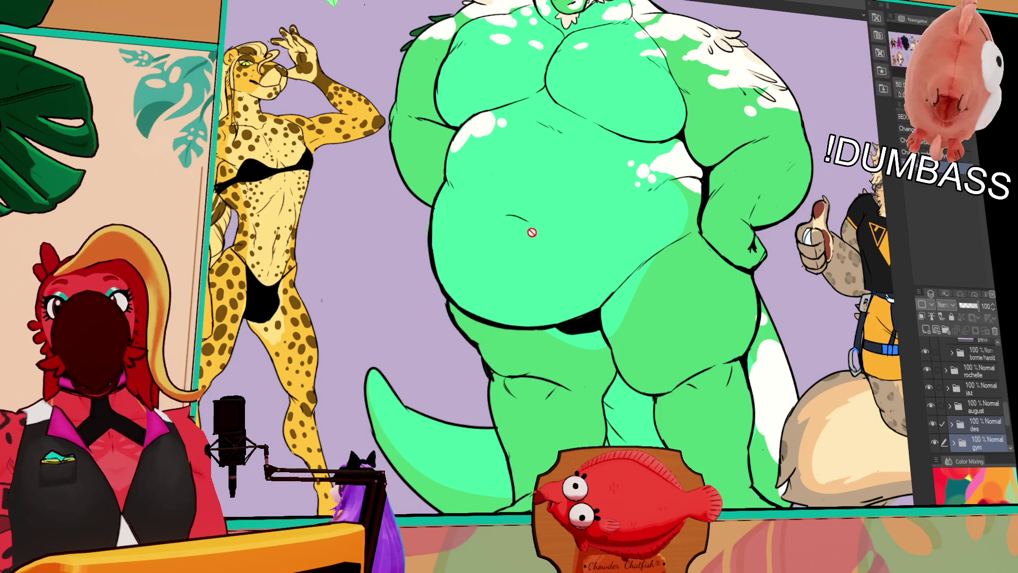
Step: Pan the group illustration to centre the green crocodile's head
{"action": "mouse_move", "coordinate": [532, 233]}
{"action": "left_mouse_down"}
{"action": "mouse_move", "coordinate": [563, 306]}
{"action": "mouse_move", "coordinate": [548, 286]}
{"action": "left_mouse_up"}
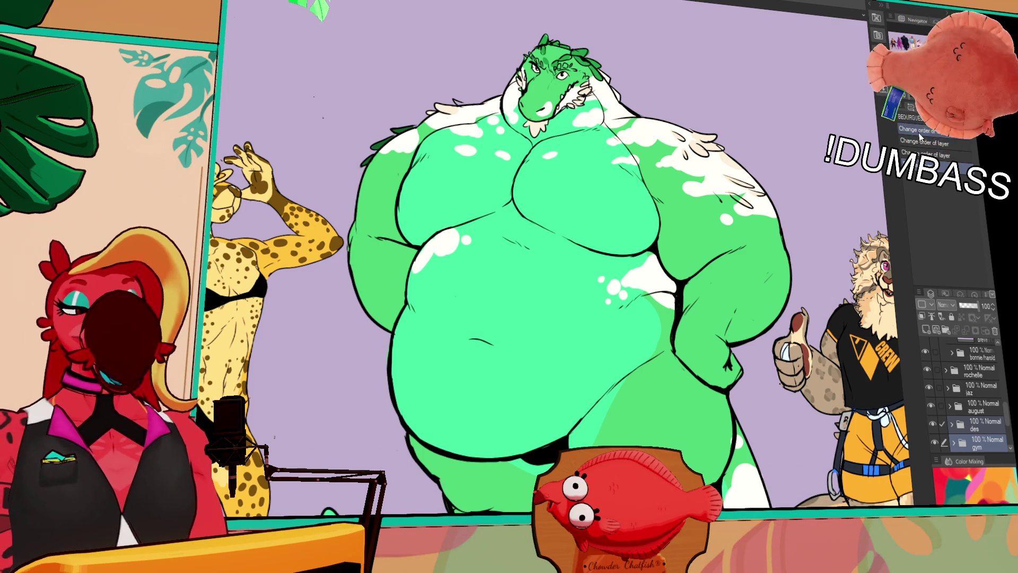
{"action": "scroll", "coordinate": [575, 226], "scroll_direction": "up", "scroll_amount": 1}
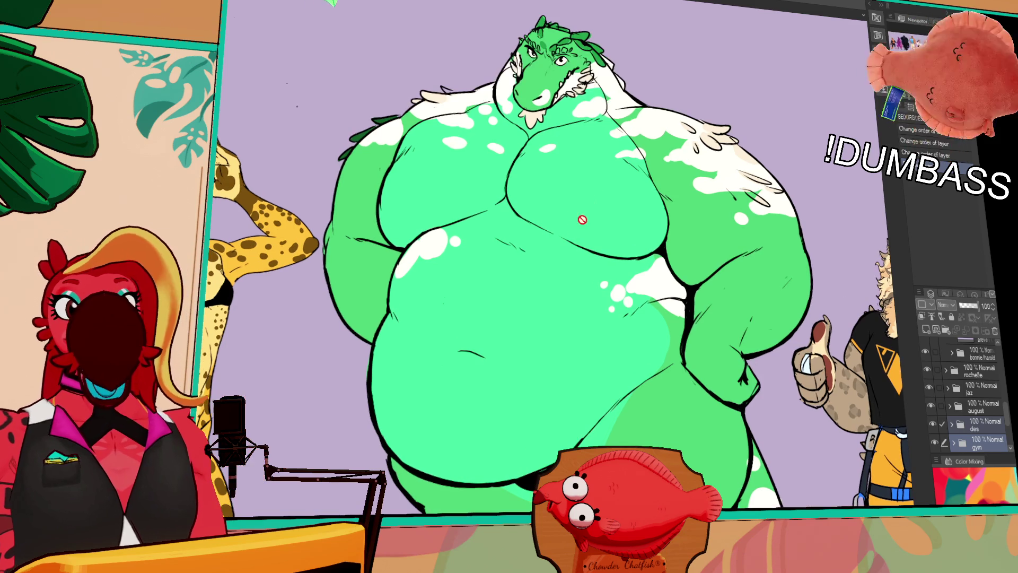
{"action": "scroll", "coordinate": [522, 242], "scroll_direction": "down", "scroll_amount": 2}
{"action": "scroll", "coordinate": [254, 238], "scroll_direction": "up", "scroll_amount": 4}
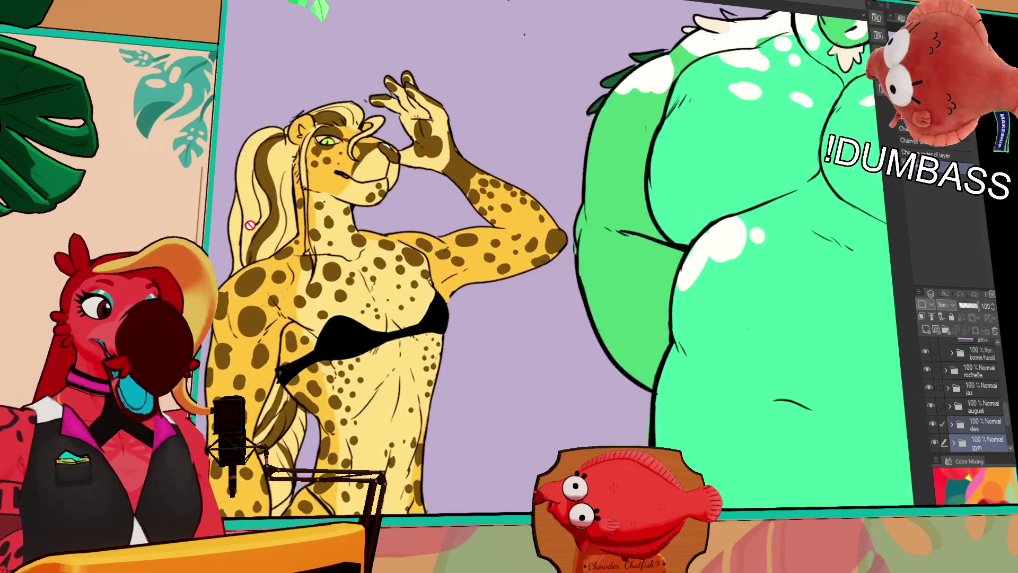
{"action": "left_click_drag", "start_coordinate": [341, 265], "coordinate": [384, 273]}
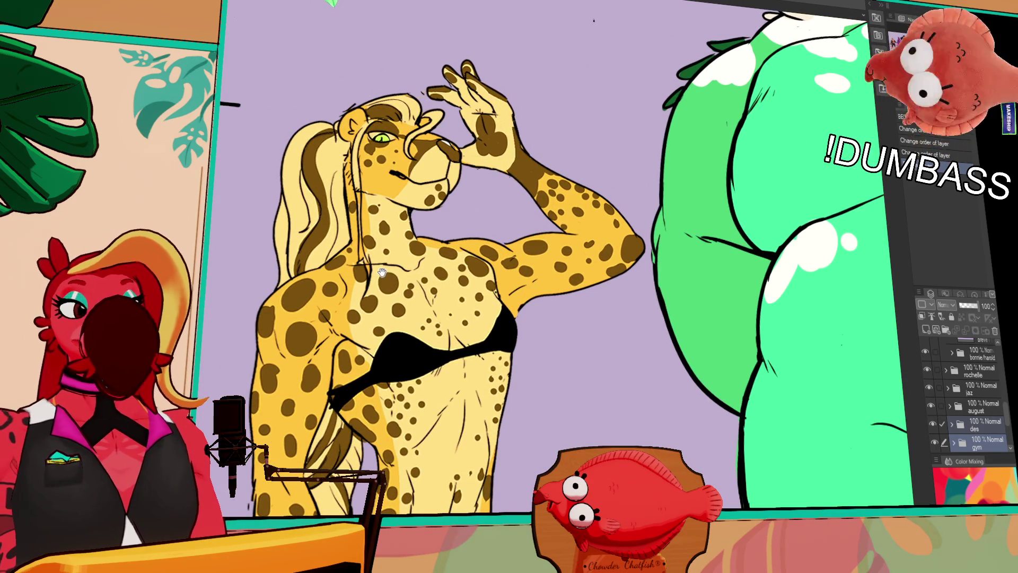
{"action": "mouse_move", "coordinate": [809, 183]}
{"action": "left_mouse_down"}
{"action": "mouse_move", "coordinate": [306, 199]}
{"action": "mouse_move", "coordinate": [367, 262]}
{"action": "mouse_move", "coordinate": [676, 308]}
{"action": "left_mouse_up"}
{"action": "scroll", "coordinate": [676, 308], "scroll_direction": "down", "scroll_amount": 3}
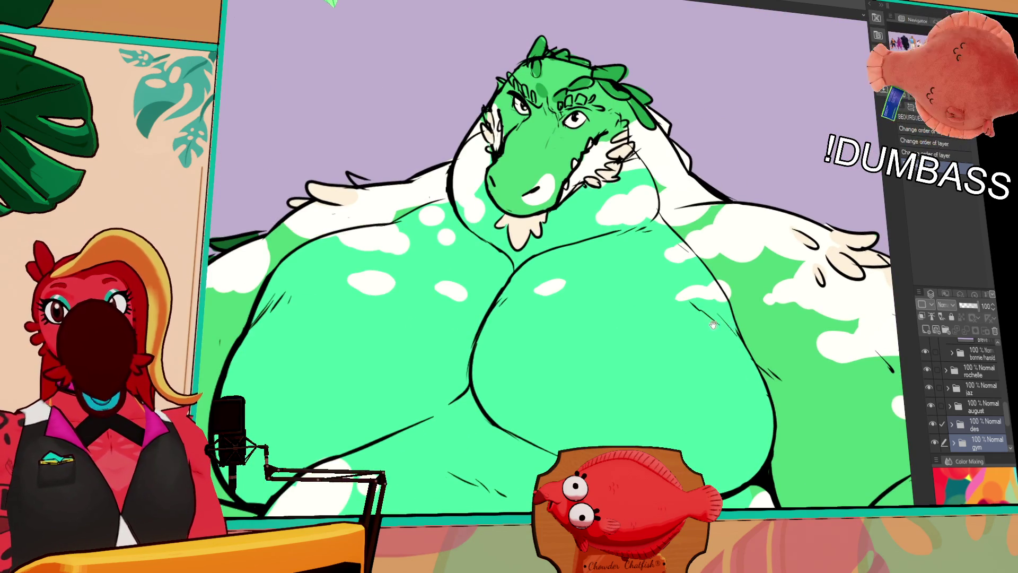
{"action": "scroll", "coordinate": [703, 331], "scroll_direction": "down", "scroll_amount": 3}
{"action": "scroll", "coordinate": [703, 331], "scroll_direction": "down", "scroll_amount": 2}
{"action": "scroll", "coordinate": [583, 276], "scroll_direction": "down", "scroll_amount": 2}
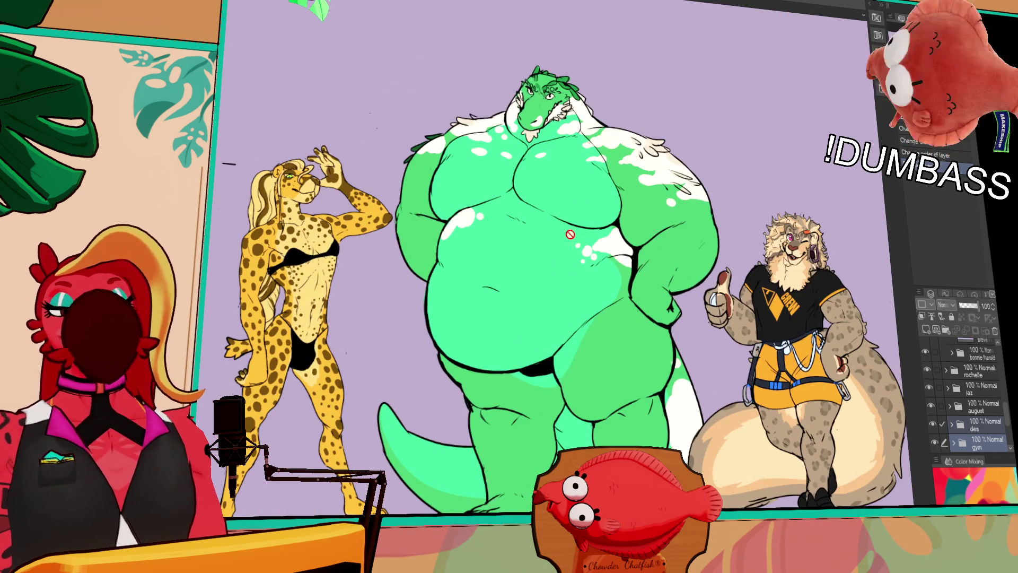
{"action": "scroll", "coordinate": [595, 260], "scroll_direction": "up", "scroll_amount": 2}
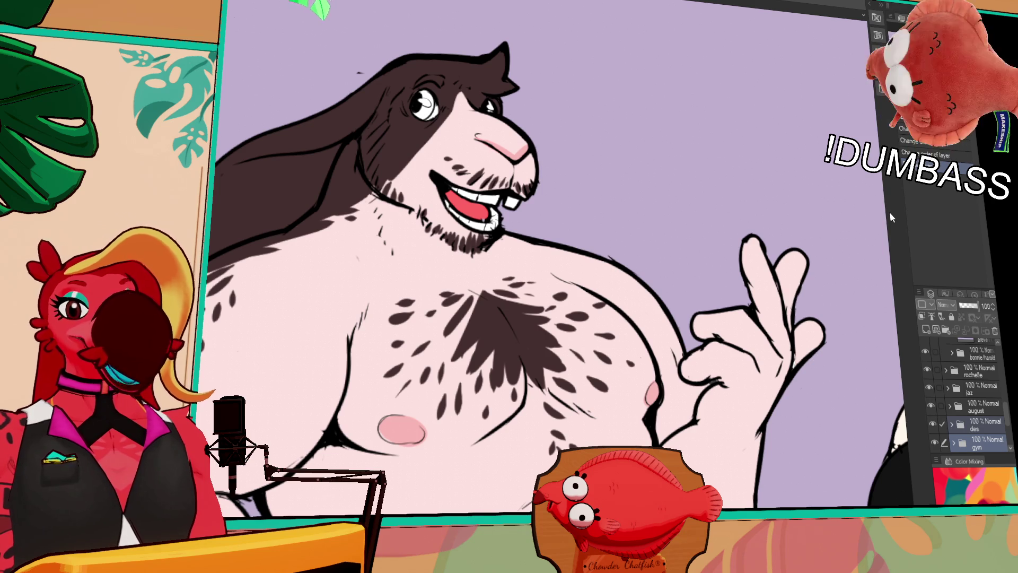
{"action": "scroll", "coordinate": [860, 237], "scroll_direction": "down", "scroll_amount": 2}
{"action": "mouse_move", "coordinate": [424, 159]}
{"action": "left_mouse_down"}
{"action": "mouse_move", "coordinate": [637, 80]}
{"action": "mouse_move", "coordinate": [657, 100]}
{"action": "left_mouse_up"}
{"action": "scroll", "coordinate": [721, 162], "scroll_direction": "up", "scroll_amount": 2}
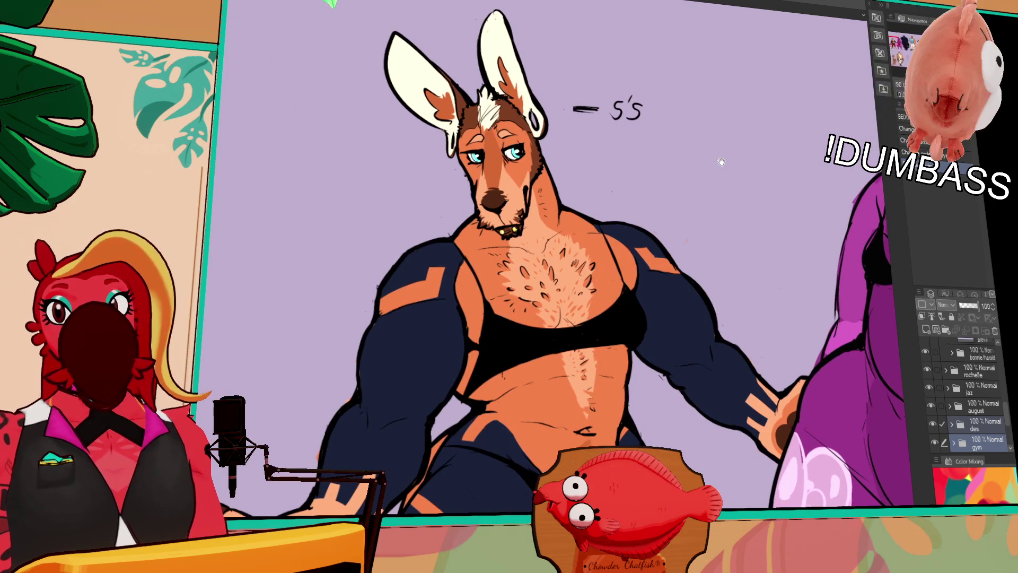
{"action": "left_click_drag", "start_coordinate": [721, 162], "coordinate": [264, 221]}
{"action": "mouse_move", "coordinate": [389, 210]}
{"action": "left_mouse_down"}
{"action": "mouse_move", "coordinate": [368, 195]}
{"action": "mouse_move", "coordinate": [379, 149]}
{"action": "left_mouse_up"}
{"action": "scroll", "coordinate": [379, 148], "scroll_direction": "down", "scroll_amount": 2}
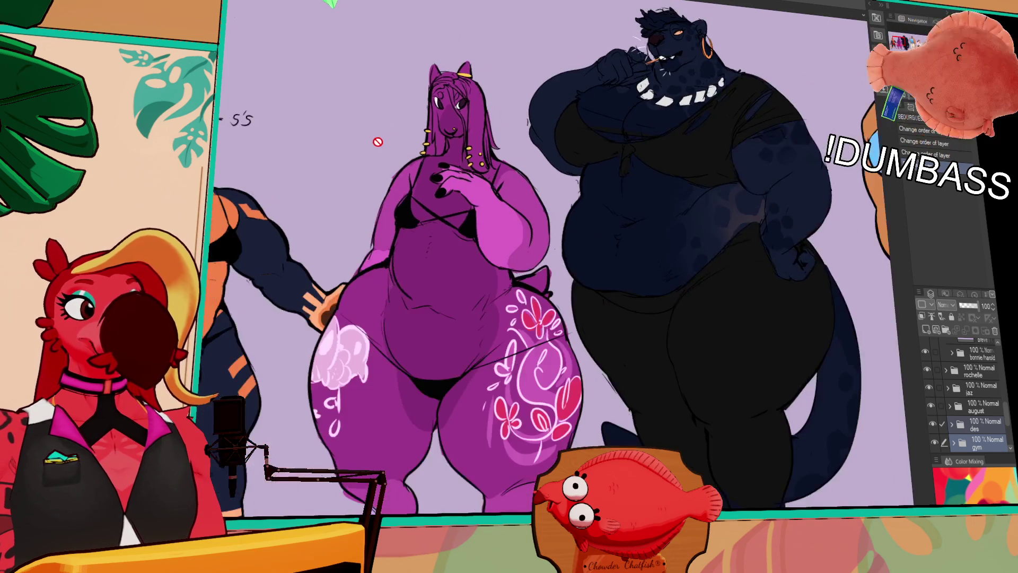
{"action": "scroll", "coordinate": [387, 216], "scroll_direction": "up", "scroll_amount": 1}
{"action": "scroll", "coordinate": [387, 216], "scroll_direction": "up", "scroll_amount": 3}
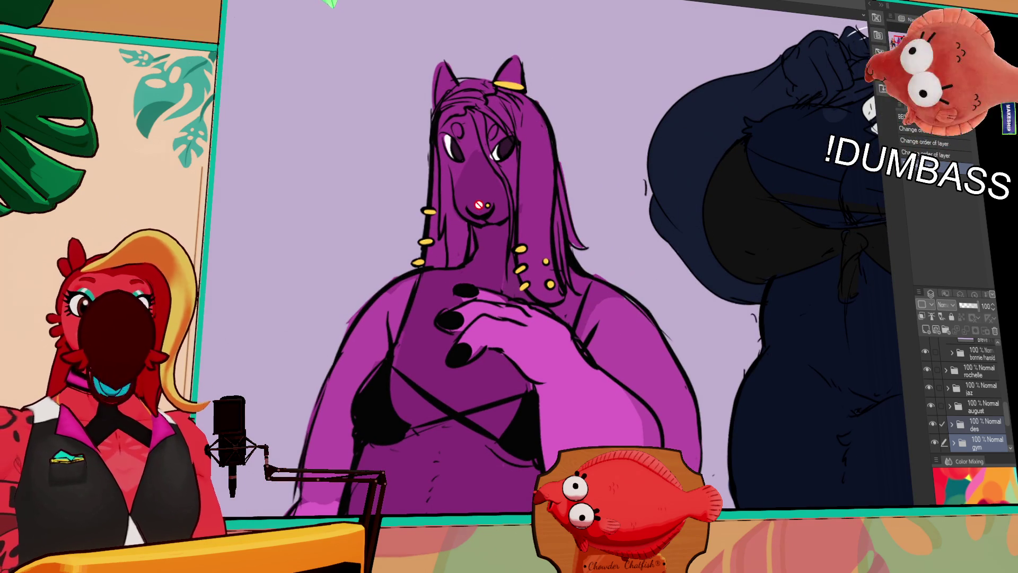
{"action": "scroll", "coordinate": [510, 265], "scroll_direction": "right", "scroll_amount": 5}
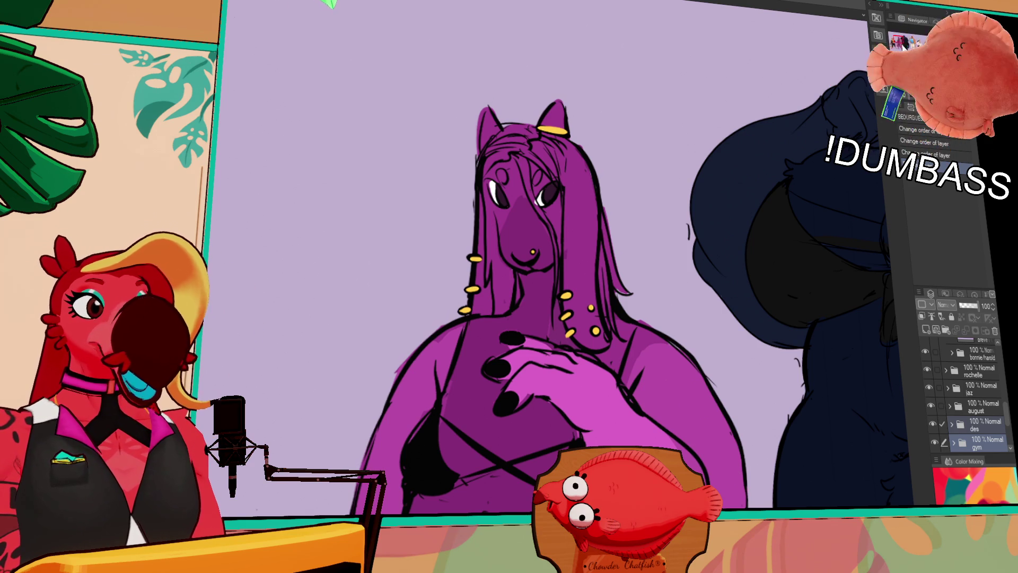
{"action": "key", "text": "ctrl+minus"}
{"action": "key", "text": "ctrl+minus"}
{"action": "key", "text": "ctrl+minus"}
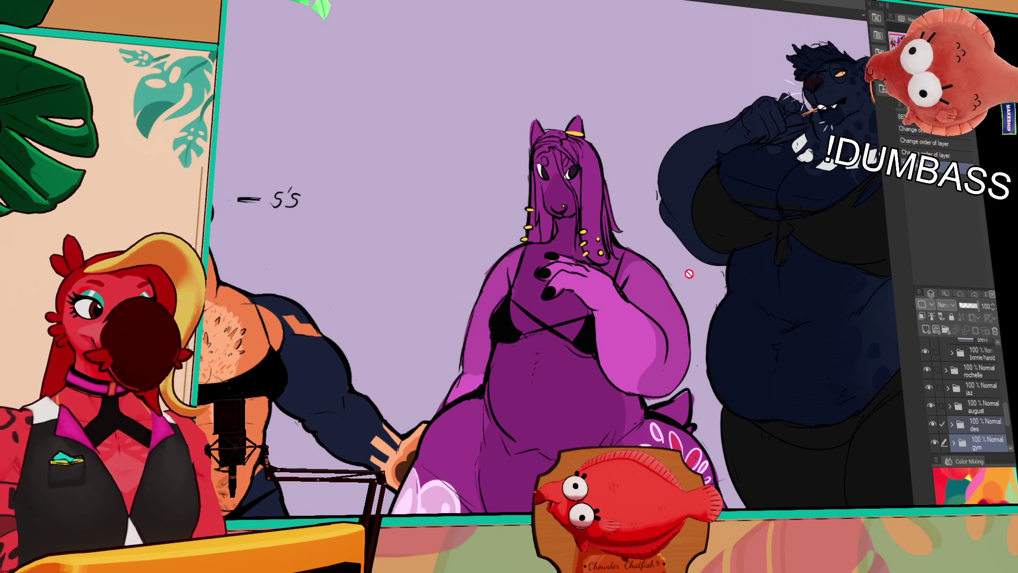
Step: Frame the bear sketch and zoom in, then undo the most recent pen strokes
{"action": "left_click_drag", "start_coordinate": [695, 304], "coordinate": [727, 275]}
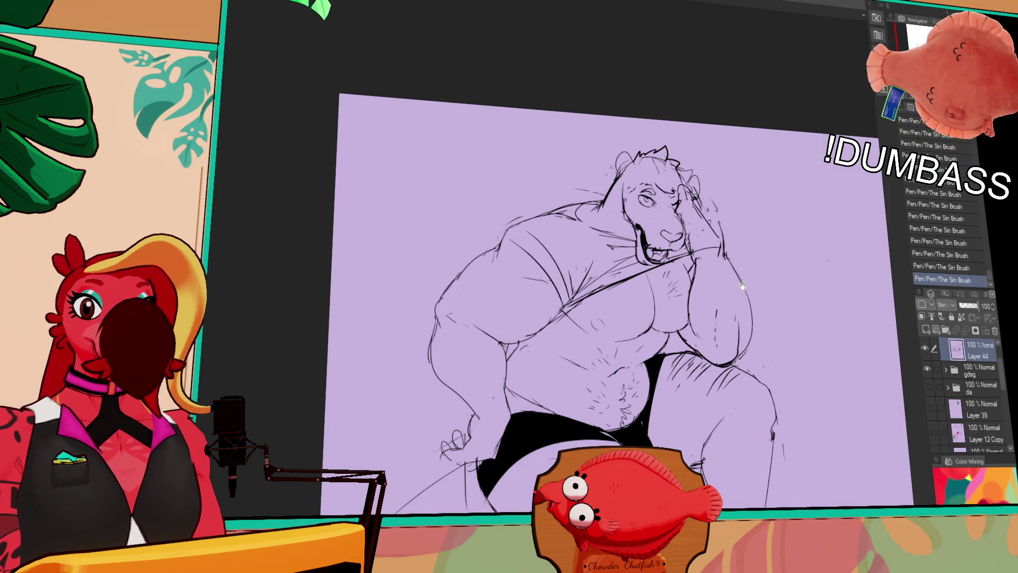
{"action": "left_click_drag", "start_coordinate": [828, 260], "coordinate": [765, 262]}
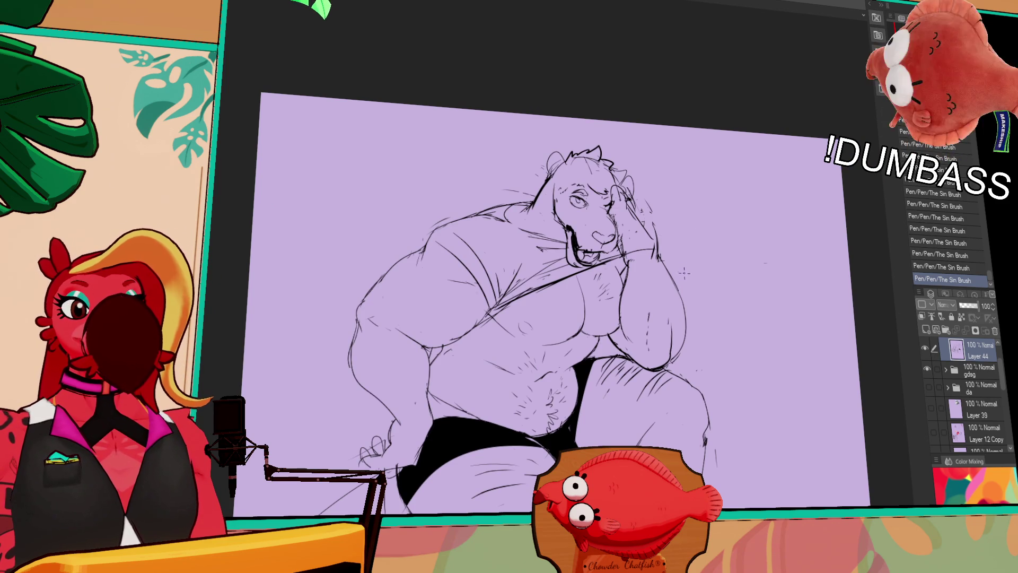
{"action": "left_click_drag", "start_coordinate": [688, 305], "coordinate": [685, 288]}
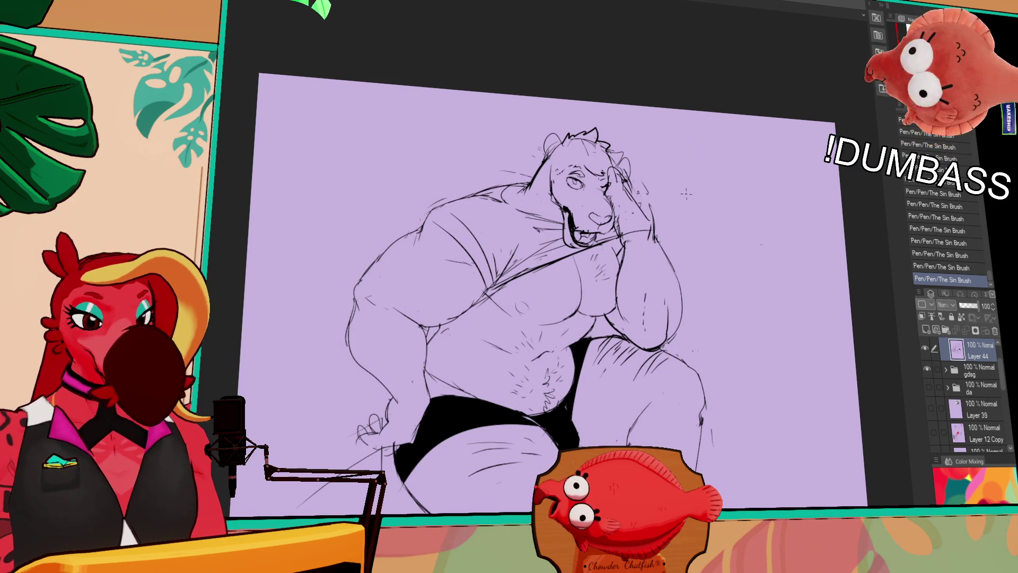
{"action": "left_click_drag", "start_coordinate": [749, 229], "coordinate": [743, 234]}
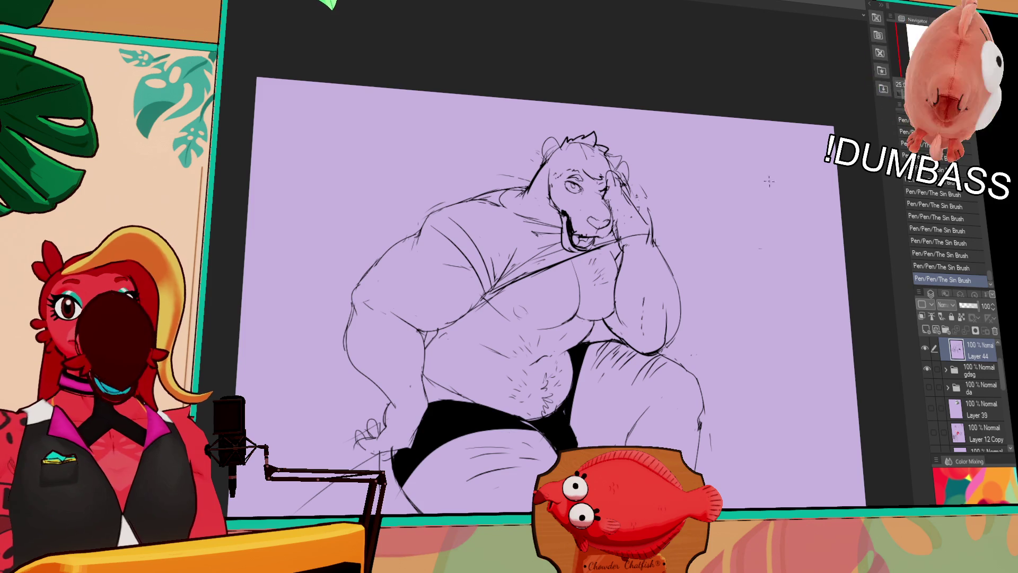
{"action": "scroll", "coordinate": [530, 265], "scroll_direction": "up", "scroll_amount": 2}
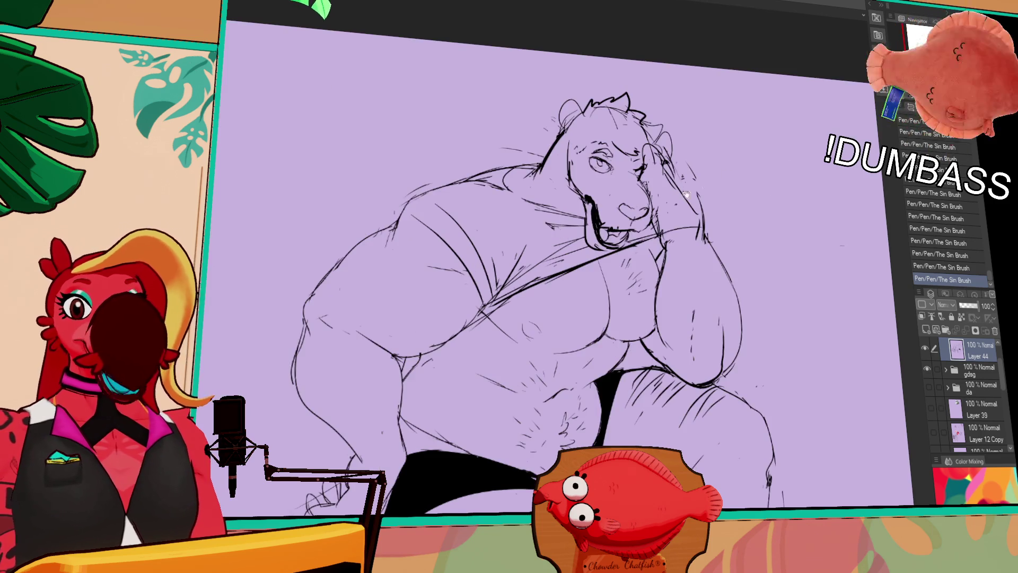
{"action": "key", "text": "ctrl+z"}
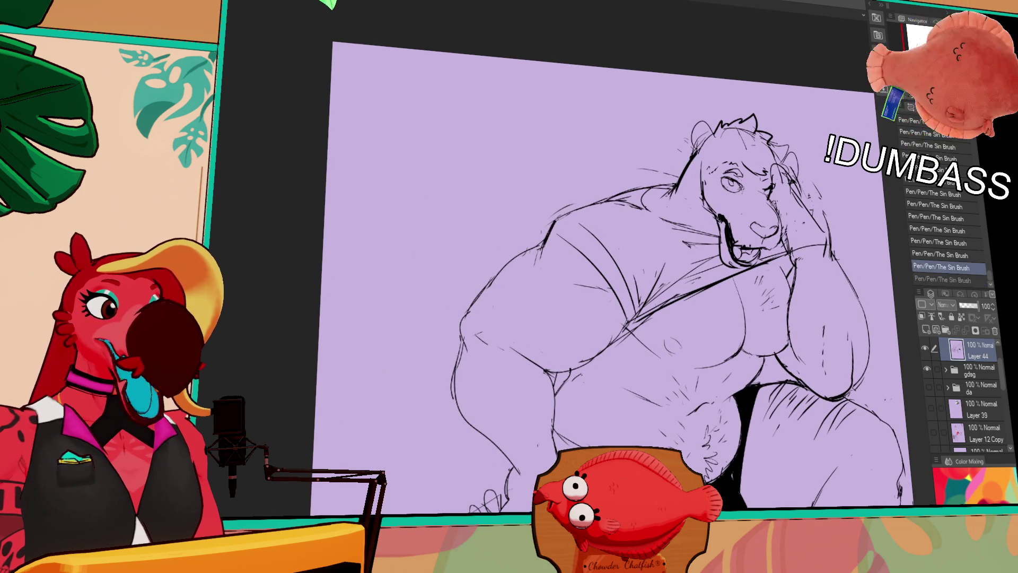
{"action": "key", "text": "ctrl+y"}
{"action": "key", "text": "ctrl+z"}
{"action": "key", "text": "ctrl+y"}
{"action": "key", "text": "ctrl+z"}
Step: Erase and redraw the left shoulder line, retrying one stroke before fixing it
{"action": "mouse_move", "coordinate": [562, 210]}
{"action": "left_mouse_down"}
{"action": "mouse_move", "coordinate": [621, 195]}
{"action": "mouse_move", "coordinate": [635, 214]}
{"action": "left_mouse_up"}
{"action": "mouse_move", "coordinate": [629, 203]}
{"action": "left_mouse_down"}
{"action": "mouse_move", "coordinate": [636, 210]}
{"action": "mouse_move", "coordinate": [639, 192]}
{"action": "left_mouse_up"}
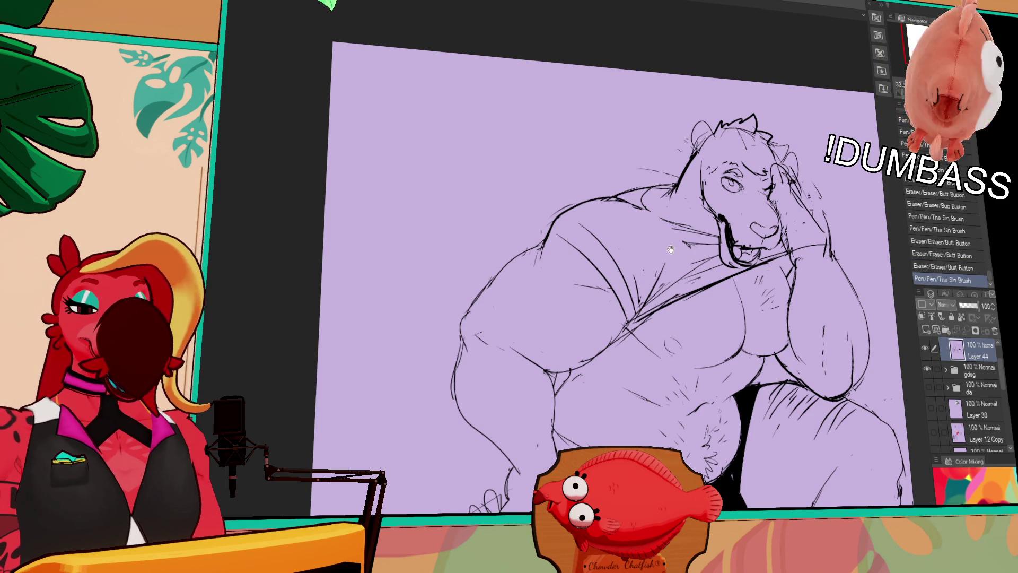
{"action": "left_click_drag", "start_coordinate": [671, 245], "coordinate": [687, 233]}
{"action": "left_click_drag", "start_coordinate": [561, 228], "coordinate": [499, 273]}
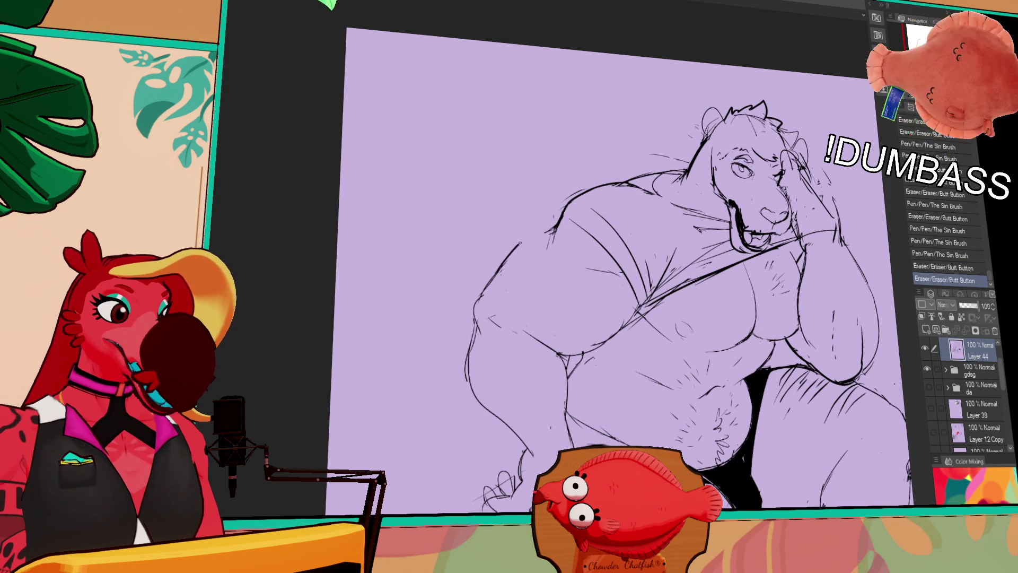
{"action": "left_click_drag", "start_coordinate": [554, 226], "coordinate": [498, 273]}
{"action": "key", "text": "ctrl+z"}
{"action": "mouse_move", "coordinate": [554, 225]}
{"action": "left_mouse_down"}
{"action": "mouse_move", "coordinate": [499, 273]}
{"action": "mouse_move", "coordinate": [545, 234]}
{"action": "mouse_move", "coordinate": [533, 236]}
{"action": "mouse_move", "coordinate": [600, 212]}
{"action": "left_mouse_up"}
{"action": "left_click_drag", "start_coordinate": [504, 281], "coordinate": [552, 240]}
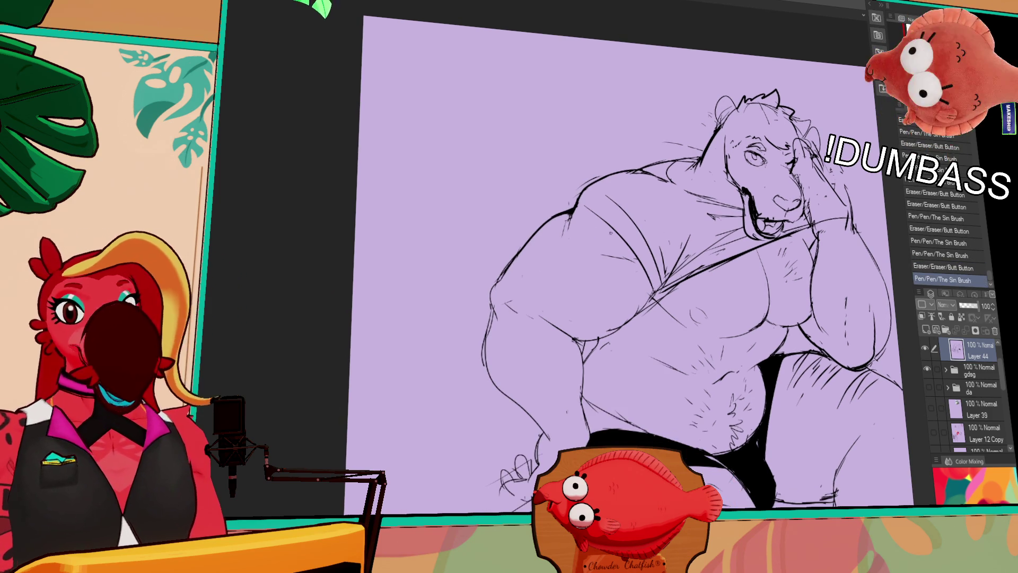
Step: Erase stray lines near the belly, restore one line, and refine the chest linework
{"action": "left_click_drag", "start_coordinate": [733, 236], "coordinate": [734, 193]}
{"action": "left_click_drag", "start_coordinate": [687, 257], "coordinate": [666, 250]}
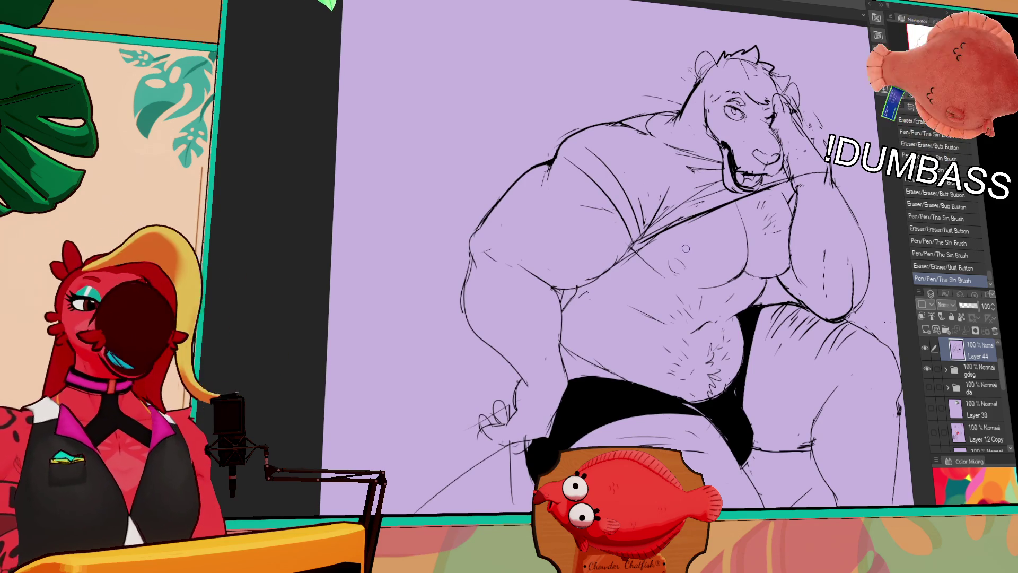
{"action": "left_click_drag", "start_coordinate": [684, 256], "coordinate": [692, 250]}
{"action": "mouse_move", "coordinate": [579, 273]}
{"action": "left_mouse_down"}
{"action": "mouse_move", "coordinate": [619, 249]}
{"action": "mouse_move", "coordinate": [631, 260]}
{"action": "mouse_move", "coordinate": [617, 261]}
{"action": "mouse_move", "coordinate": [642, 243]}
{"action": "left_mouse_up"}
{"action": "key", "text": "ctrl+z"}
{"action": "left_click_drag", "start_coordinate": [636, 247], "coordinate": [647, 240]}
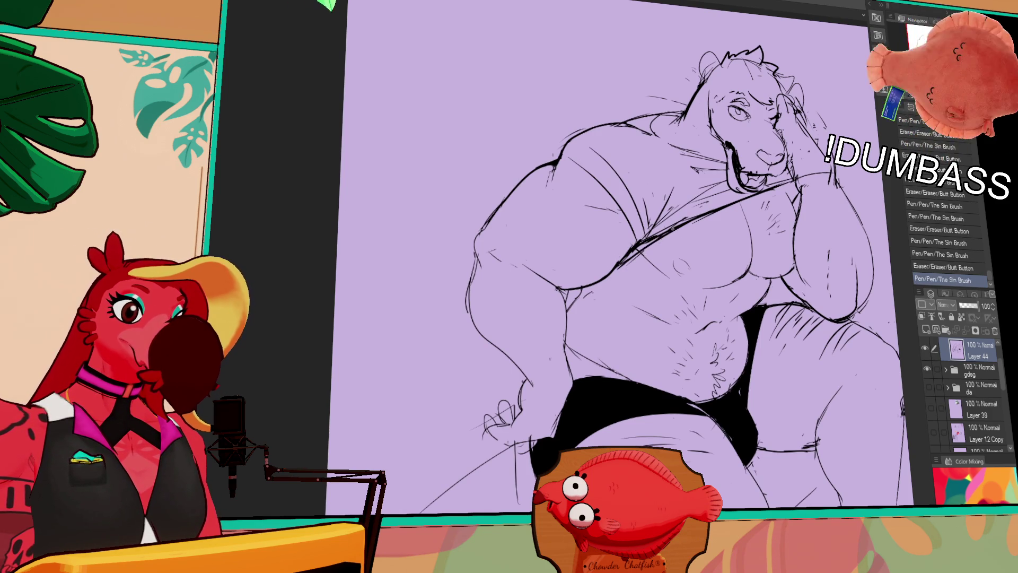
Step: Adjust the line work around the mouth and erase a bit of line near the muzzle
{"action": "left_click_drag", "start_coordinate": [806, 153], "coordinate": [790, 190]}
{"action": "left_click_drag", "start_coordinate": [739, 214], "coordinate": [750, 217]}
{"action": "left_click_drag", "start_coordinate": [709, 183], "coordinate": [720, 209]}
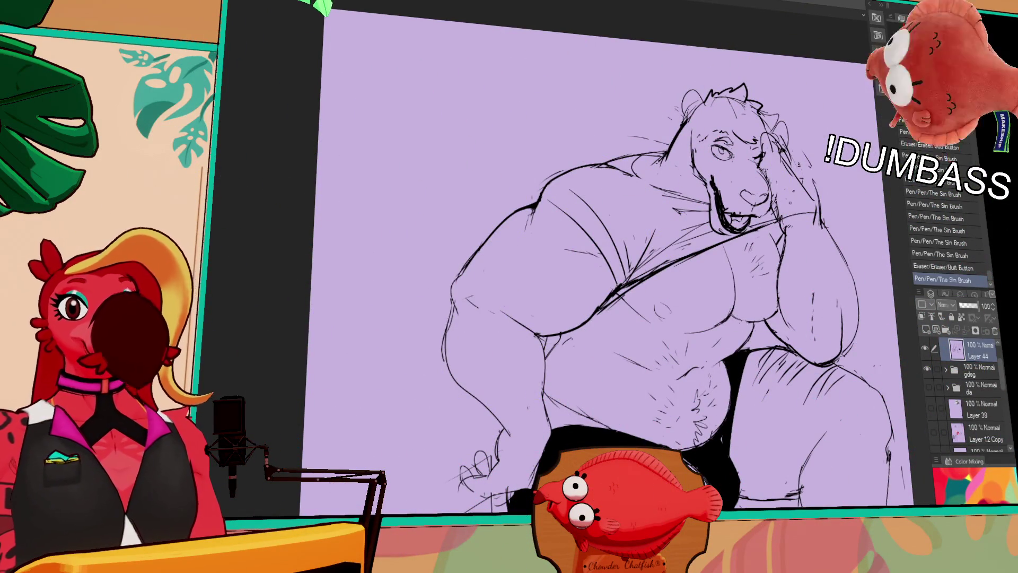
{"action": "scroll", "coordinate": [781, 199], "scroll_direction": "up", "scroll_amount": 2}
Step: Add small chest and torso marks, erase a stray stroke, and clean up the right arm outline
{"action": "left_click_drag", "start_coordinate": [678, 284], "coordinate": [625, 256]}
{"action": "left_click", "coordinate": [667, 211]}
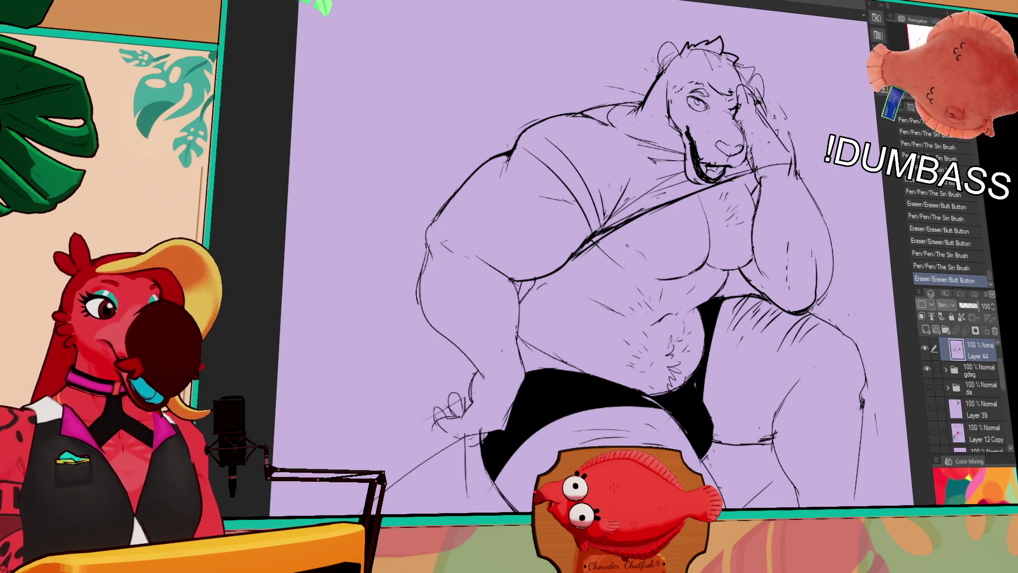
{"action": "mouse_move", "coordinate": [626, 249]}
{"action": "left_mouse_down"}
{"action": "mouse_move", "coordinate": [645, 260]}
{"action": "mouse_move", "coordinate": [634, 257]}
{"action": "left_mouse_up"}
{"action": "left_click_drag", "start_coordinate": [648, 261], "coordinate": [651, 263]}
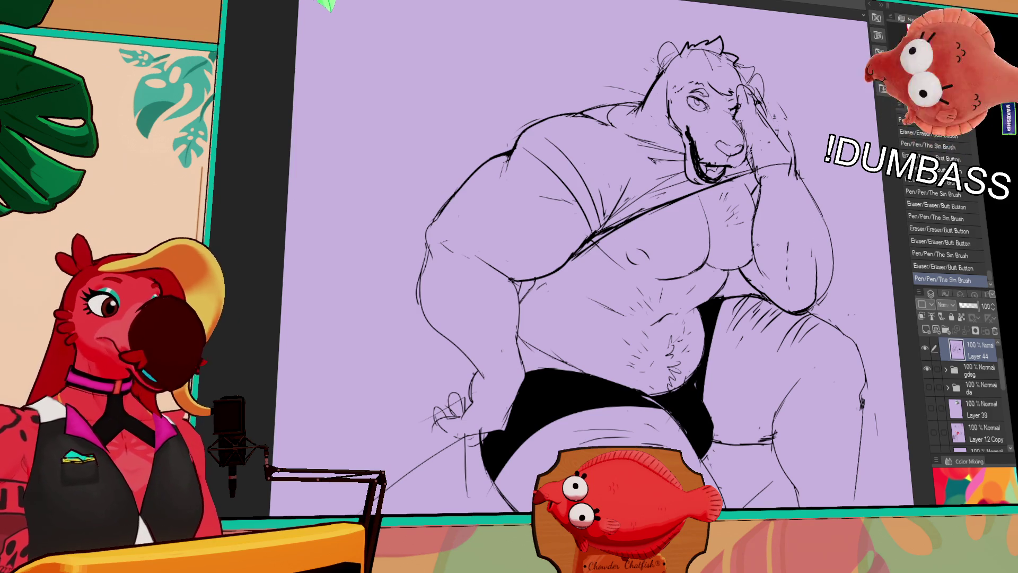
{"action": "left_click_drag", "start_coordinate": [727, 266], "coordinate": [748, 271]}
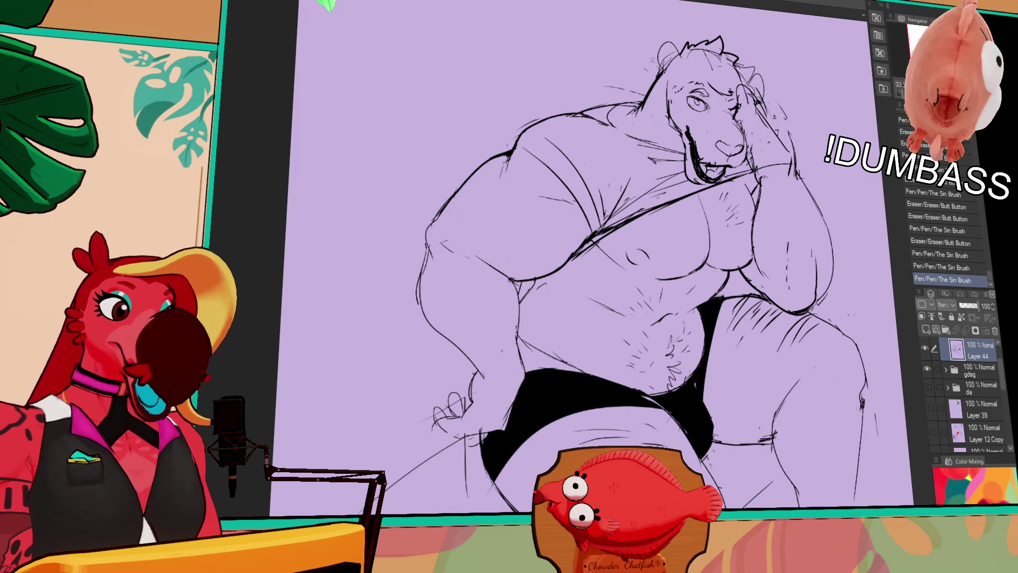
{"action": "mouse_move", "coordinate": [725, 271]}
{"action": "left_mouse_down"}
{"action": "mouse_move", "coordinate": [722, 284]}
{"action": "mouse_move", "coordinate": [740, 270]}
{"action": "left_mouse_up"}
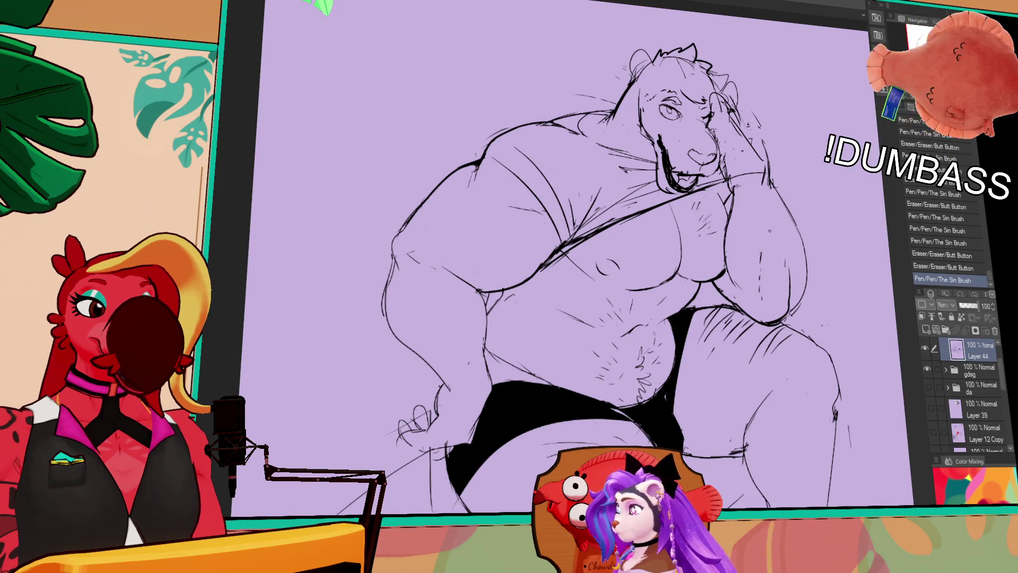
{"action": "mouse_move", "coordinate": [737, 240]}
{"action": "left_mouse_down"}
{"action": "mouse_move", "coordinate": [729, 262]}
{"action": "mouse_move", "coordinate": [735, 249]}
{"action": "left_mouse_up"}
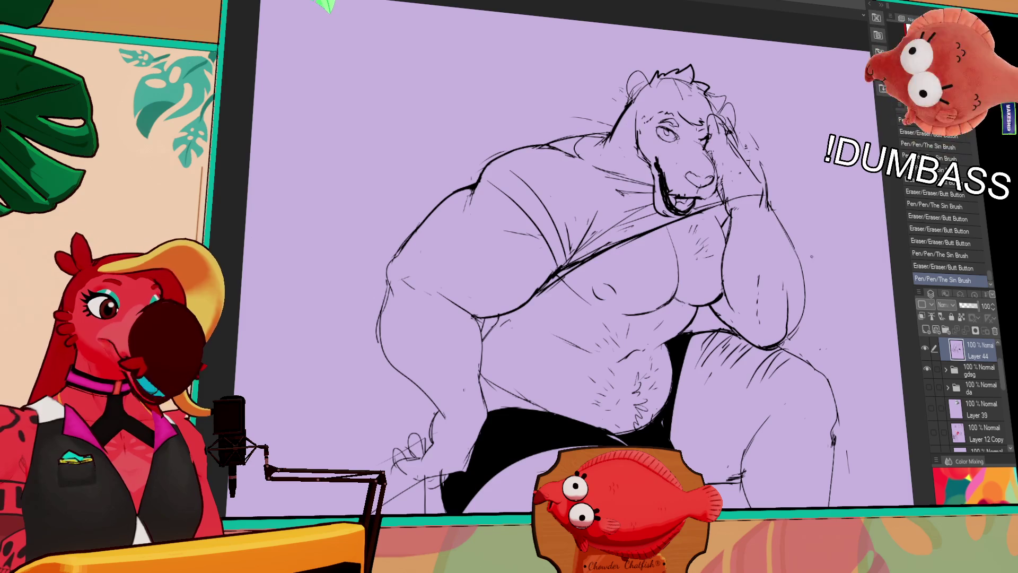
{"action": "mouse_move", "coordinate": [780, 220]}
{"action": "left_mouse_down"}
{"action": "mouse_move", "coordinate": [809, 313]}
{"action": "mouse_move", "coordinate": [793, 337]}
{"action": "mouse_move", "coordinate": [778, 243]}
{"action": "left_mouse_up"}
{"action": "left_click_drag", "start_coordinate": [675, 317], "coordinate": [692, 299]}
Step: Rework the lines of the hand on the knee, undoing bad strokes and erasing parts
{"action": "mouse_move", "coordinate": [531, 310]}
{"action": "left_mouse_down"}
{"action": "mouse_move", "coordinate": [626, 318]}
{"action": "mouse_move", "coordinate": [654, 305]}
{"action": "mouse_move", "coordinate": [600, 331]}
{"action": "mouse_move", "coordinate": [601, 322]}
{"action": "left_mouse_up"}
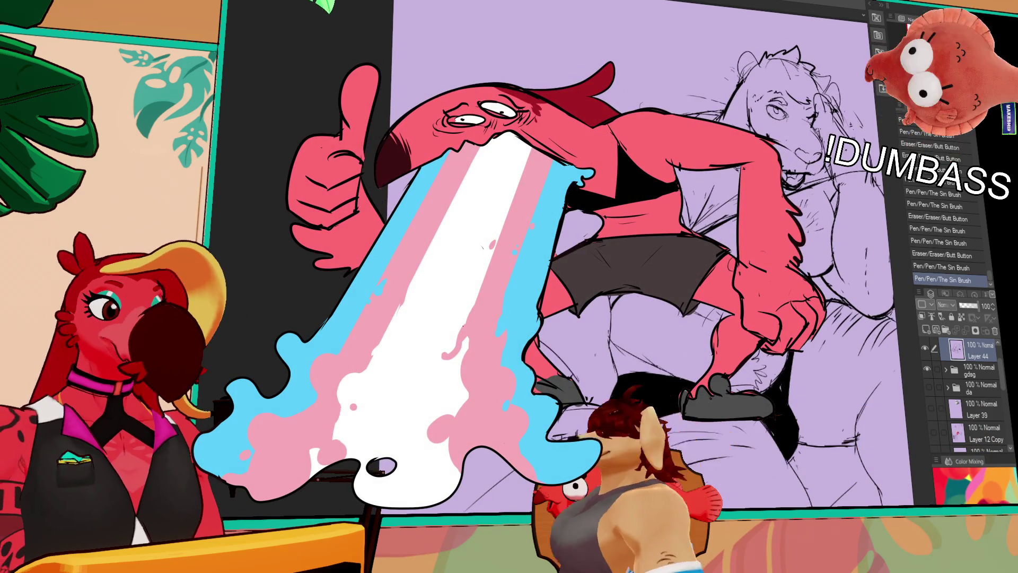
{"action": "left_click_drag", "start_coordinate": [576, 419], "coordinate": [588, 335]}
{"action": "key", "text": "ctrl+z"}
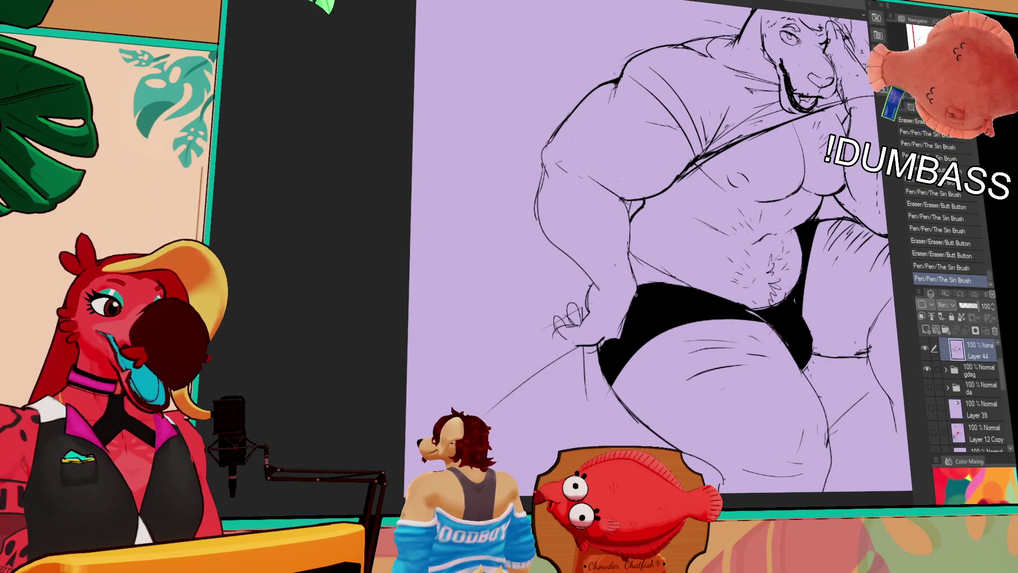
{"action": "mouse_move", "coordinate": [555, 320]}
{"action": "left_mouse_down"}
{"action": "mouse_move", "coordinate": [562, 337]}
{"action": "mouse_move", "coordinate": [569, 326]}
{"action": "left_mouse_up"}
{"action": "key", "text": "ctrl+z"}
{"action": "key", "text": "ctrl+z"}
{"action": "key", "text": "ctrl+z"}
{"action": "key", "text": "ctrl+z"}
{"action": "key", "text": "ctrl+z"}
{"action": "key", "text": "ctrl+z"}
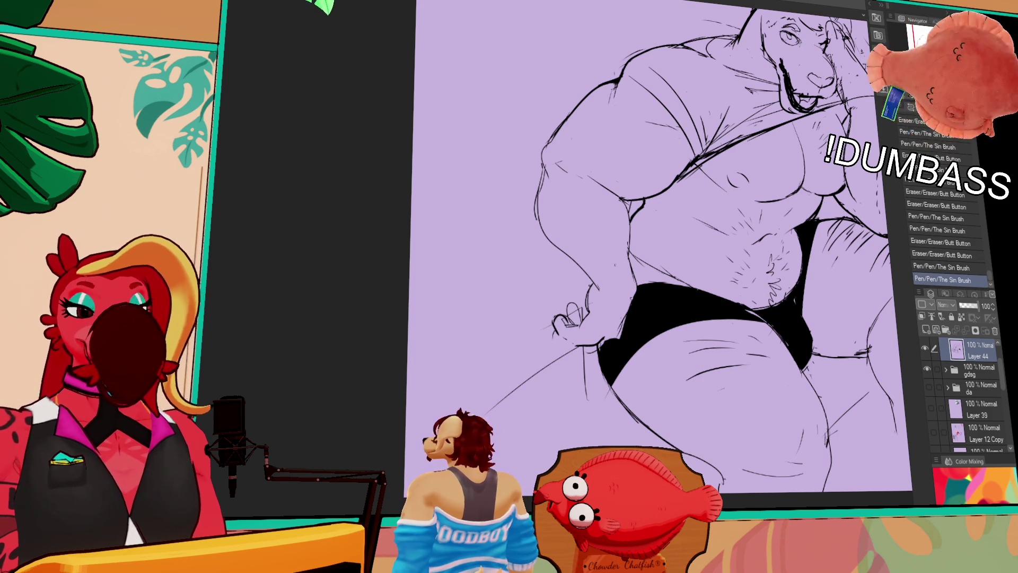
{"action": "left_click_drag", "start_coordinate": [588, 344], "coordinate": [616, 333]}
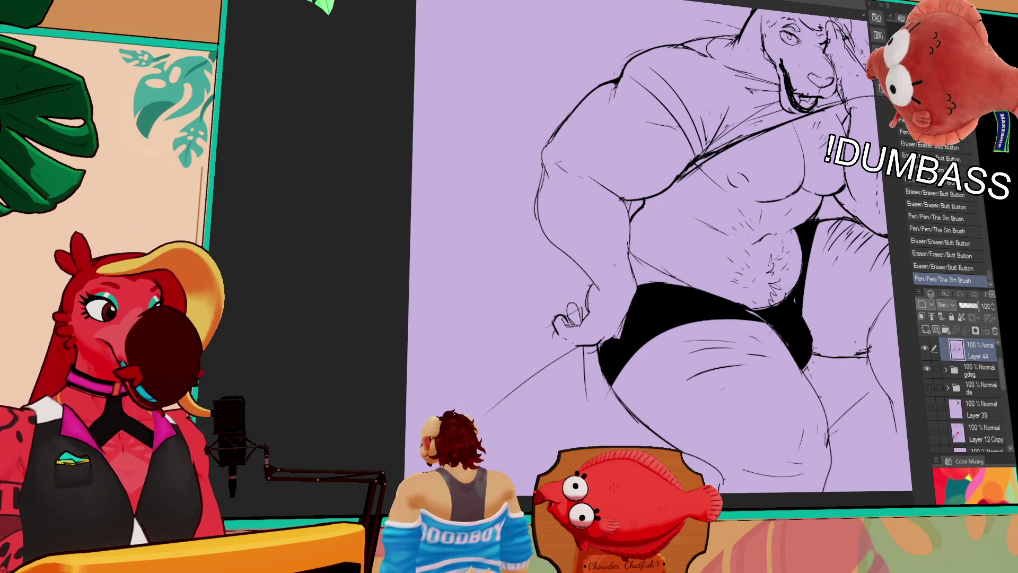
{"action": "left_click_drag", "start_coordinate": [658, 255], "coordinate": [651, 272]}
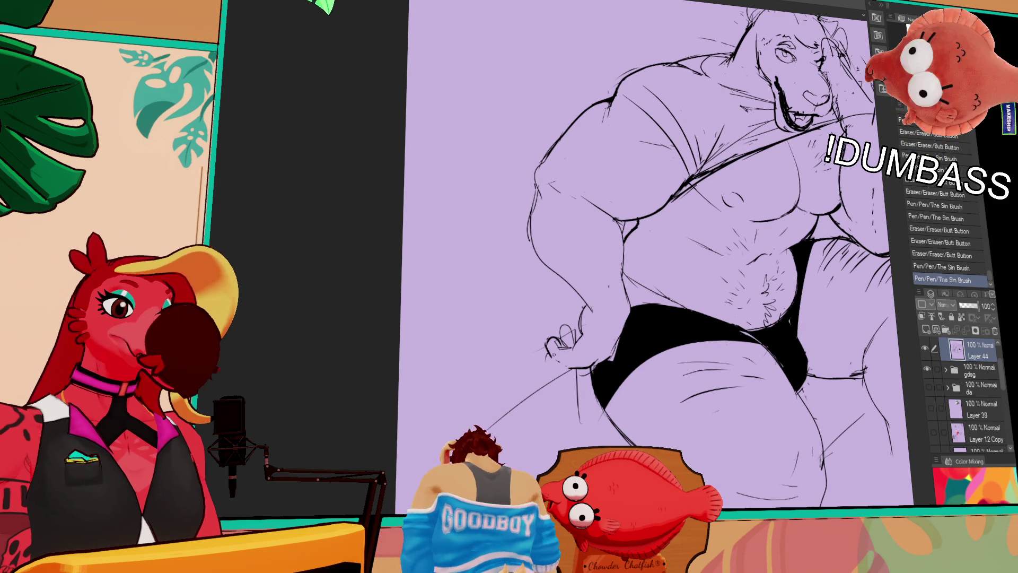
Step: Draw a short stroke beside the hand, then bring the whole bear sketch into view
{"action": "left_click_drag", "start_coordinate": [556, 358], "coordinate": [563, 356]}
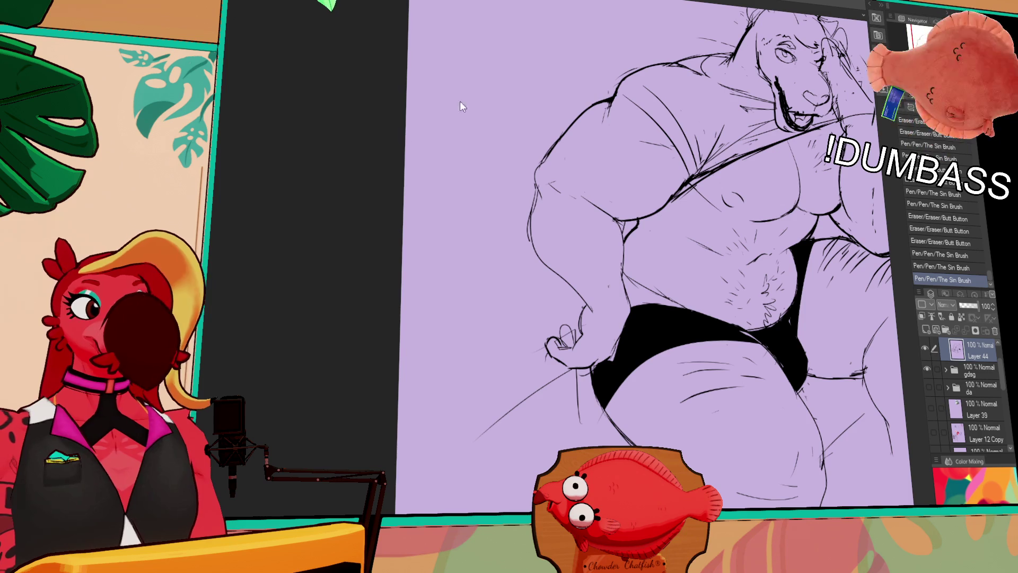
{"action": "mouse_move", "coordinate": [829, 237]}
{"action": "left_mouse_down"}
{"action": "mouse_move", "coordinate": [569, 270]}
{"action": "mouse_move", "coordinate": [599, 269]}
{"action": "left_mouse_up"}
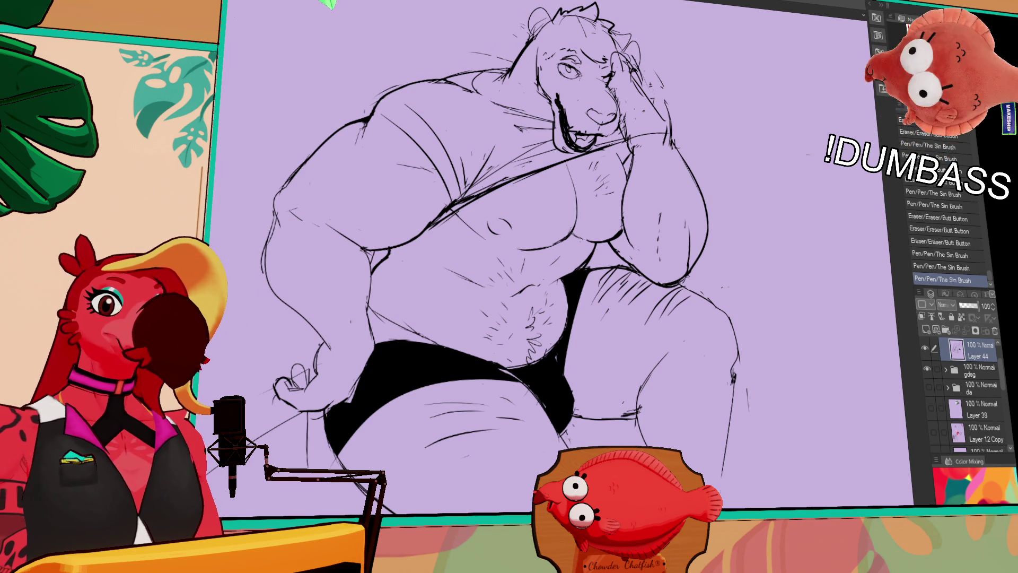
Step: Erase stray marks and short lines around the bear's ear
{"action": "left_click_drag", "start_coordinate": [850, 99], "coordinate": [927, 155]}
{"action": "left_click_drag", "start_coordinate": [705, 199], "coordinate": [700, 181]}
{"action": "key", "text": "ctrl+z"}
{"action": "key", "text": "ctrl+z"}
{"action": "key", "text": "ctrl+z"}
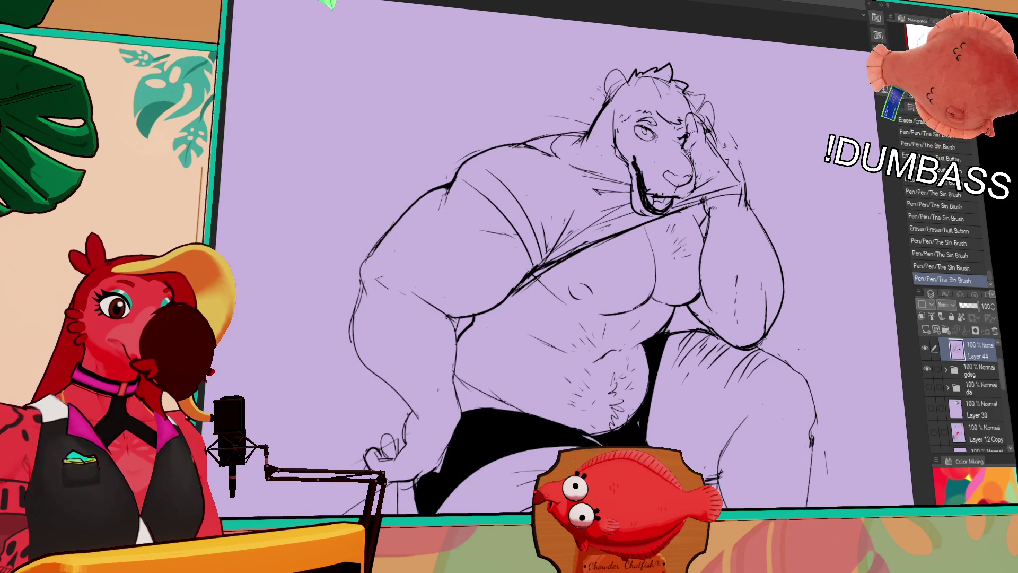
{"action": "left_click_drag", "start_coordinate": [692, 120], "coordinate": [697, 130]}
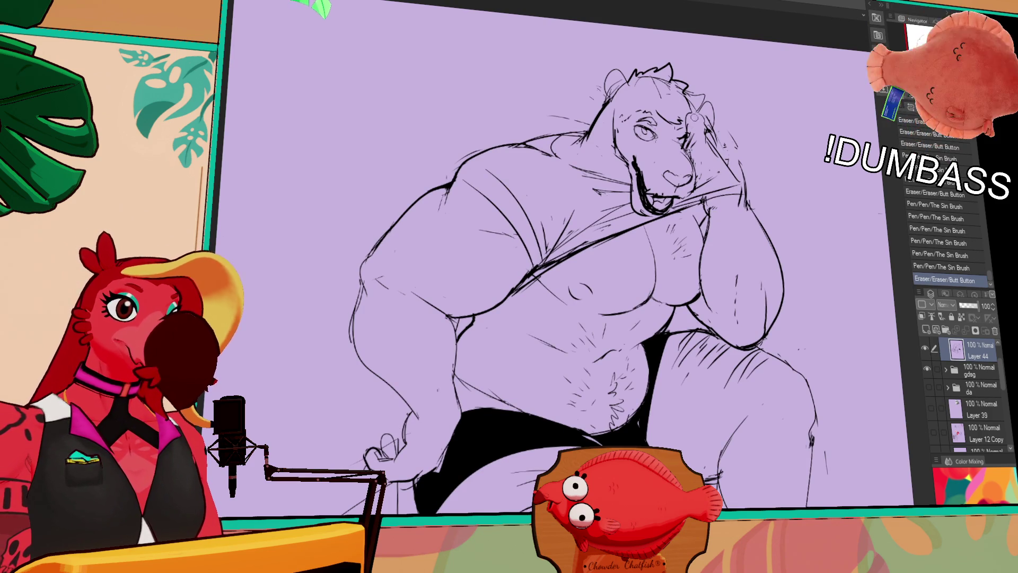
{"action": "left_click_drag", "start_coordinate": [790, 212], "coordinate": [785, 232]}
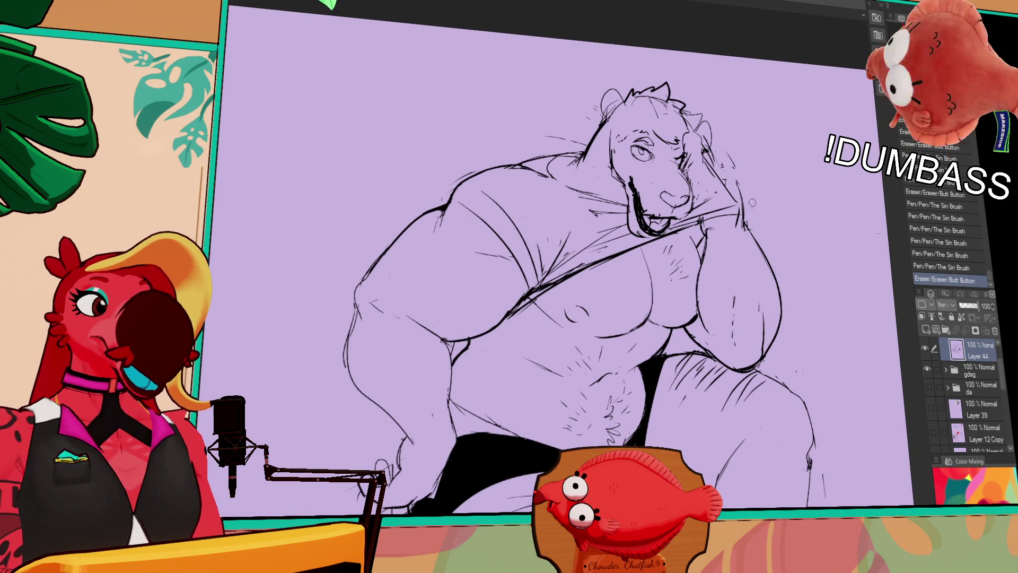
{"action": "left_click_drag", "start_coordinate": [688, 139], "coordinate": [696, 154]}
Step: Compare the ear pen stroke with repeated undo/redo, then erase and redraw small line bits there
{"action": "key", "text": "ctrl+z"}
{"action": "key", "text": "ctrl+y"}
{"action": "key", "text": "ctrl+z"}
{"action": "key", "text": "ctrl+y"}
{"action": "key", "text": "ctrl+z"}
{"action": "key", "text": "ctrl+y"}
{"action": "key", "text": "ctrl+z"}
{"action": "key", "text": "ctrl+y"}
{"action": "key", "text": "ctrl+z"}
{"action": "key", "text": "ctrl+y"}
{"action": "mouse_move", "coordinate": [701, 153]}
{"action": "left_mouse_down"}
{"action": "mouse_move", "coordinate": [711, 175]}
{"action": "mouse_move", "coordinate": [709, 160]}
{"action": "left_mouse_up"}
{"action": "scroll", "coordinate": [787, 172], "scroll_direction": "up", "scroll_amount": 1}
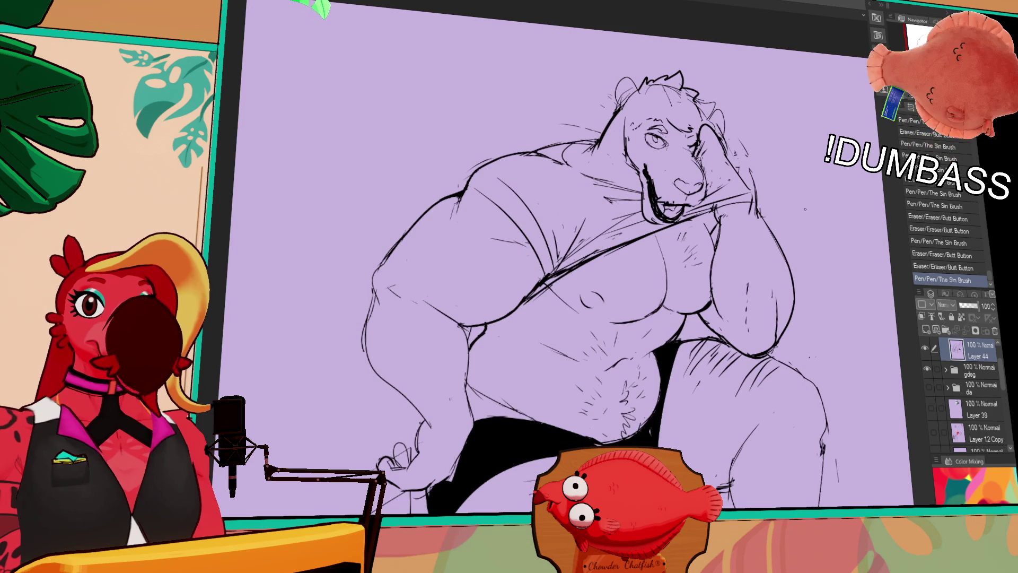
{"action": "left_click_drag", "start_coordinate": [799, 235], "coordinate": [808, 245]}
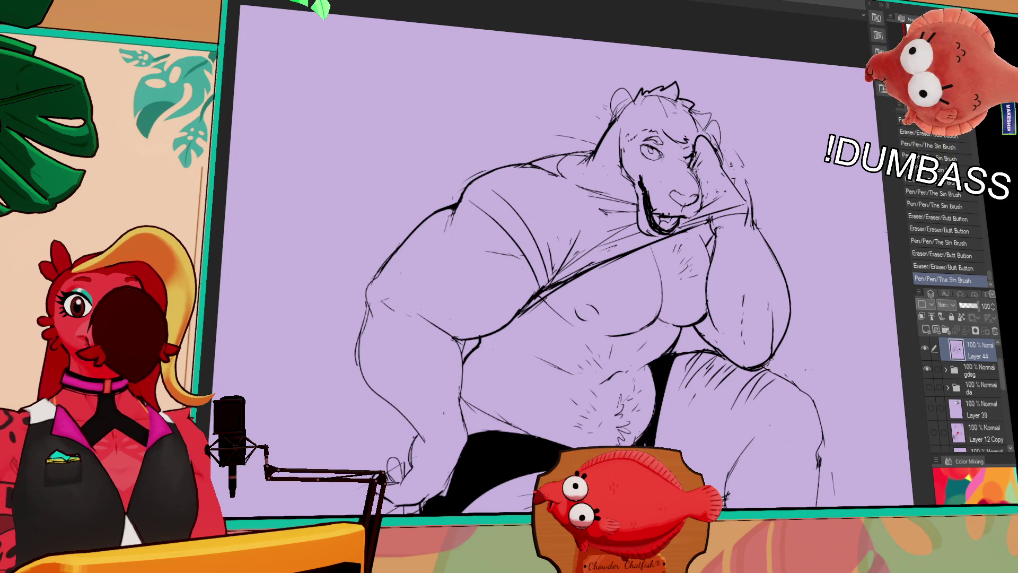
Step: Retry a stroke along the bear's cheek and redo a mark near the belly after an accidental erase
{"action": "left_click_drag", "start_coordinate": [758, 147], "coordinate": [742, 216]}
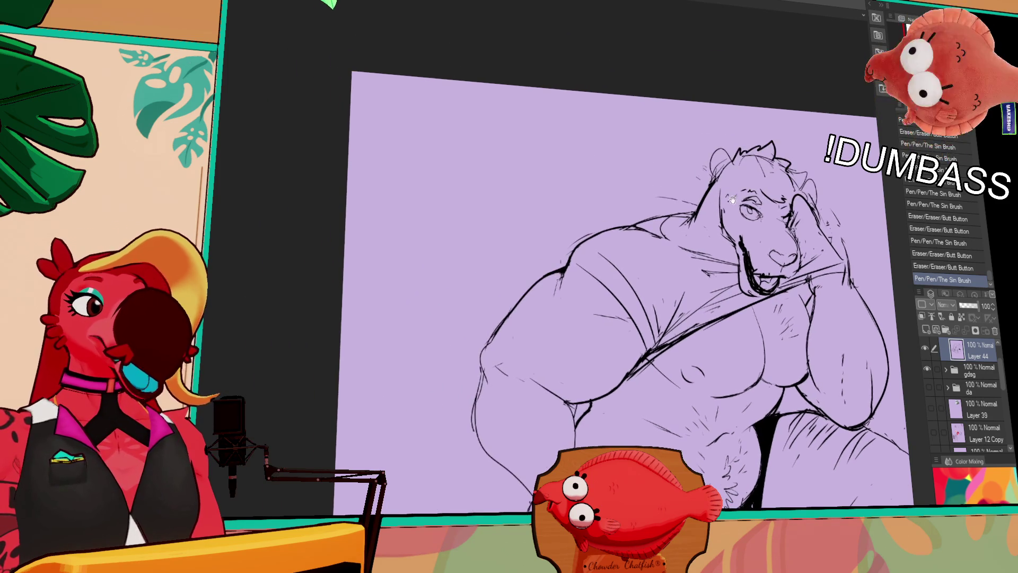
{"action": "left_click_drag", "start_coordinate": [660, 229], "coordinate": [690, 254]}
{"action": "key", "text": "ctrl+z"}
{"action": "key", "text": "ctrl+z"}
{"action": "key", "text": "ctrl+z"}
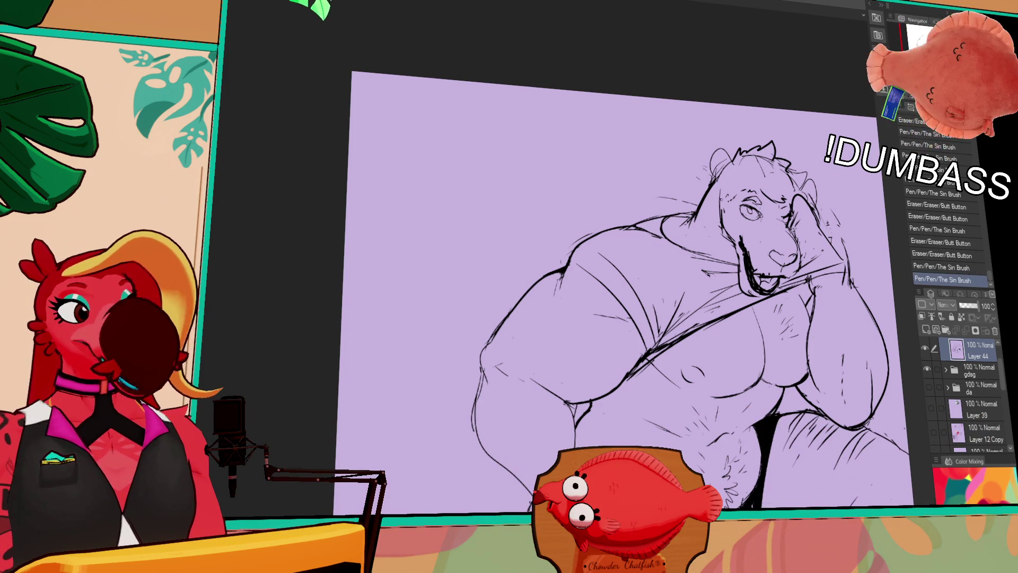
{"action": "left_click_drag", "start_coordinate": [815, 253], "coordinate": [816, 225]}
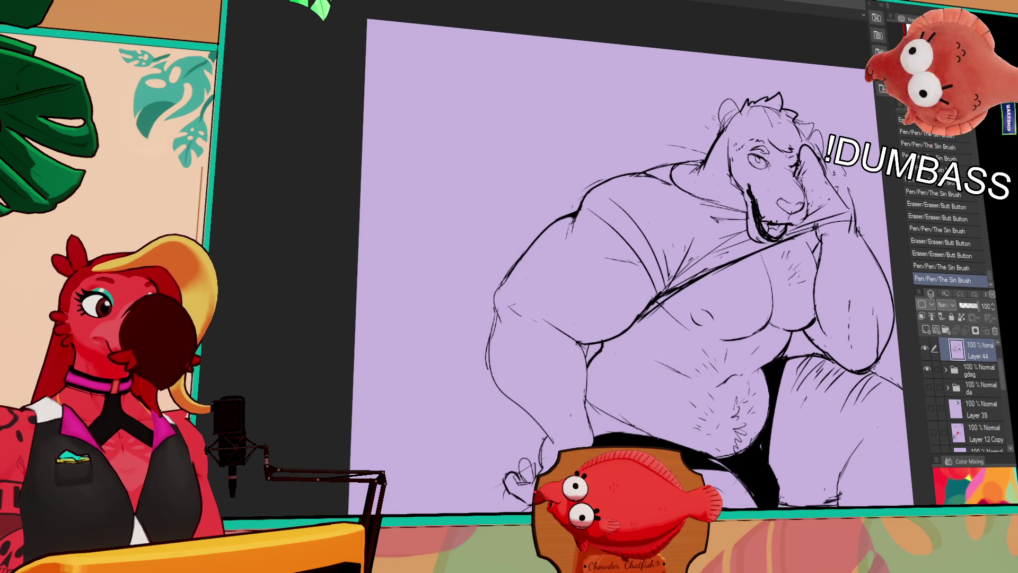
{"action": "mouse_move", "coordinate": [660, 302]}
{"action": "left_mouse_down"}
{"action": "mouse_move", "coordinate": [653, 310]}
{"action": "mouse_move", "coordinate": [669, 300]}
{"action": "mouse_move", "coordinate": [644, 325]}
{"action": "mouse_move", "coordinate": [673, 296]}
{"action": "mouse_move", "coordinate": [657, 293]}
{"action": "mouse_move", "coordinate": [726, 268]}
{"action": "mouse_move", "coordinate": [687, 290]}
{"action": "mouse_move", "coordinate": [743, 260]}
{"action": "left_mouse_up"}
{"action": "key", "text": "ctrl+z"}
{"action": "key", "text": "ctrl+z"}
{"action": "key", "text": "ctrl+z"}
{"action": "key", "text": "ctrl+z"}
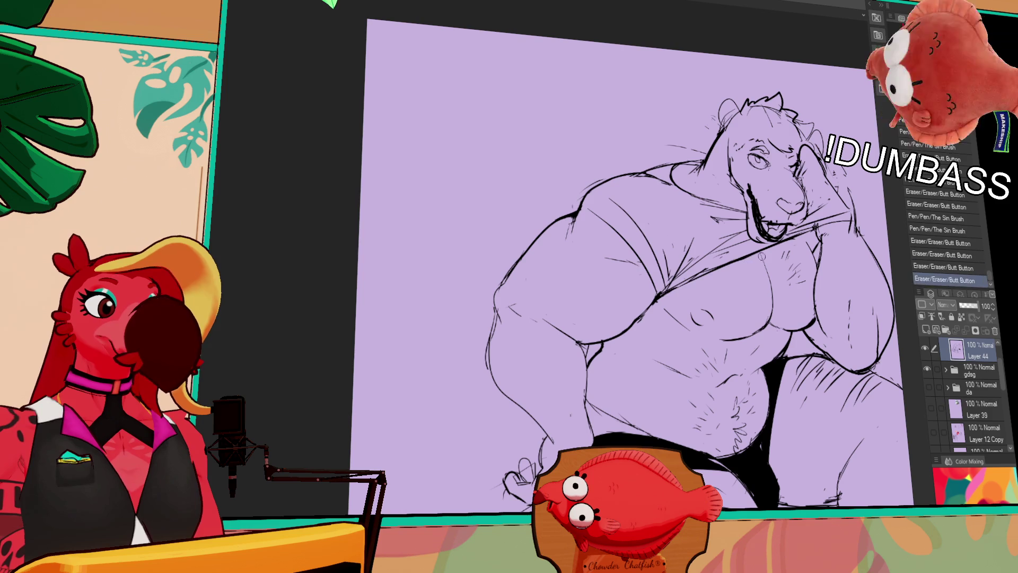
{"action": "mouse_move", "coordinate": [663, 297]}
{"action": "left_mouse_down"}
{"action": "mouse_move", "coordinate": [730, 257]}
{"action": "mouse_move", "coordinate": [719, 262]}
{"action": "left_mouse_up"}
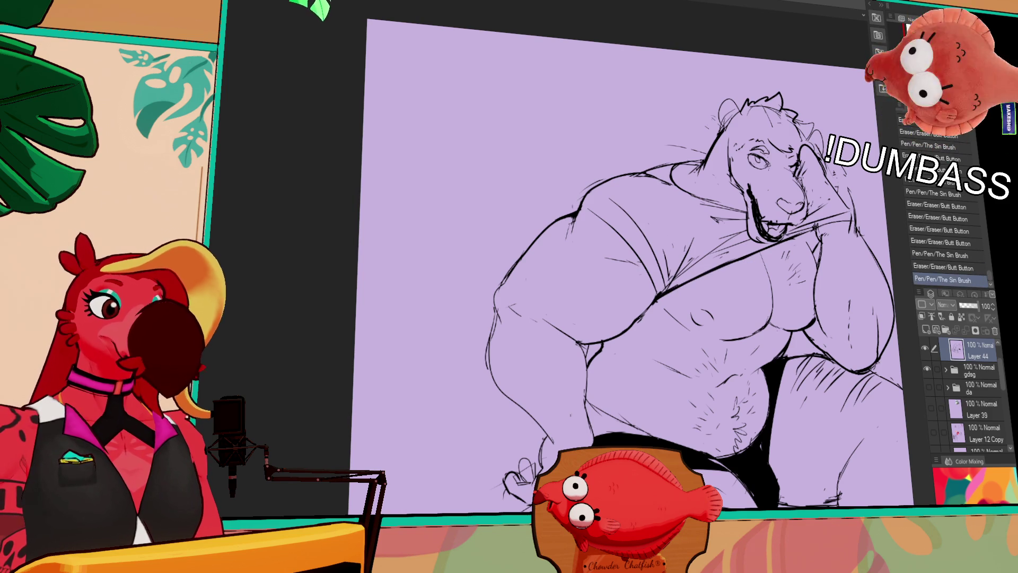
Step: Touch up a spot on the face, erase a stroke atop the head, and add small head strokes
{"action": "left_click_drag", "start_coordinate": [856, 242], "coordinate": [854, 244]}
{"action": "left_click_drag", "start_coordinate": [770, 217], "coordinate": [774, 232]}
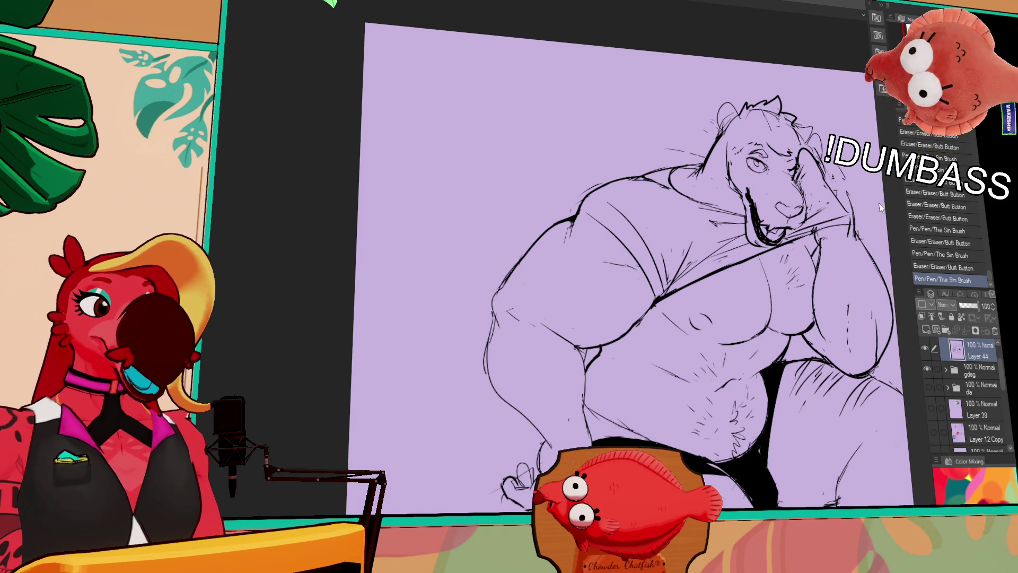
{"action": "mouse_move", "coordinate": [873, 180]}
{"action": "left_mouse_down"}
{"action": "mouse_move", "coordinate": [826, 229]}
{"action": "mouse_move", "coordinate": [822, 220]}
{"action": "left_mouse_up"}
{"action": "left_click_drag", "start_coordinate": [807, 176], "coordinate": [812, 214]}
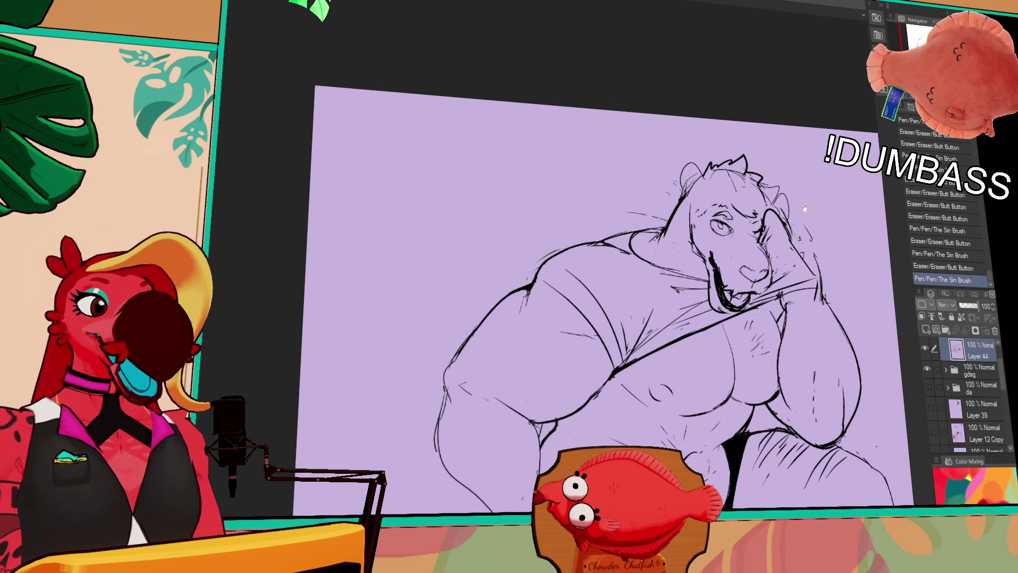
{"action": "mouse_move", "coordinate": [736, 174]}
{"action": "left_mouse_down"}
{"action": "mouse_move", "coordinate": [748, 181]}
{"action": "mouse_move", "coordinate": [745, 209]}
{"action": "left_mouse_up"}
{"action": "key", "text": "ctrl+z"}
{"action": "left_click_drag", "start_coordinate": [706, 178], "coordinate": [710, 187]}
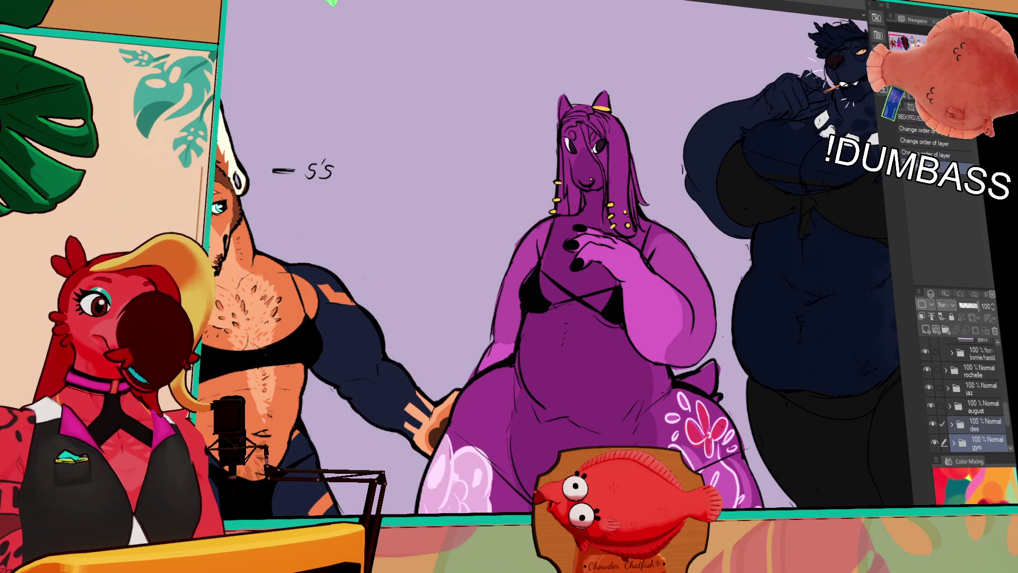
{"action": "scroll", "coordinate": [847, 186], "scroll_direction": "down", "scroll_amount": 3}
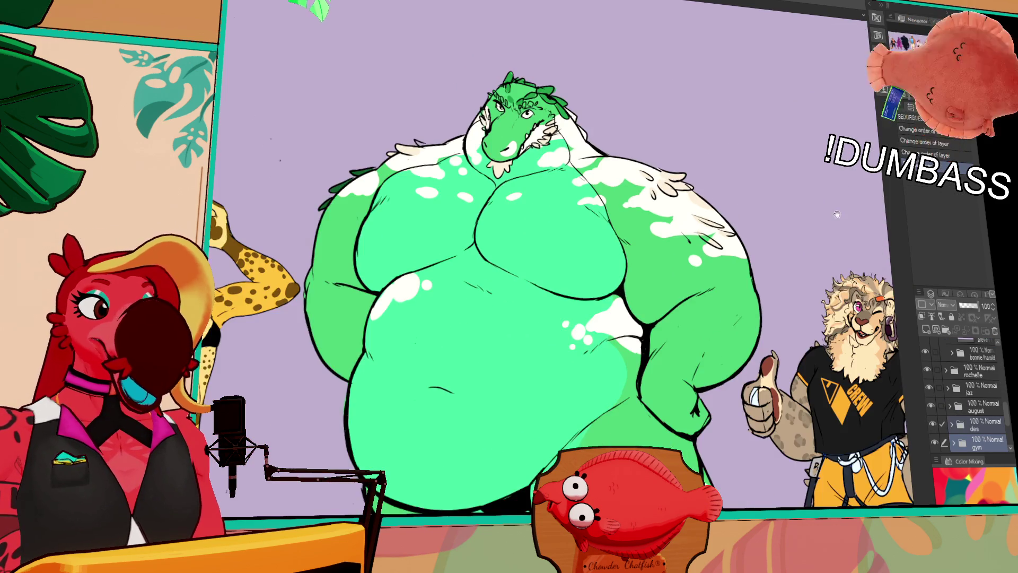
{"action": "scroll", "coordinate": [829, 200], "scroll_direction": "up", "scroll_amount": 2}
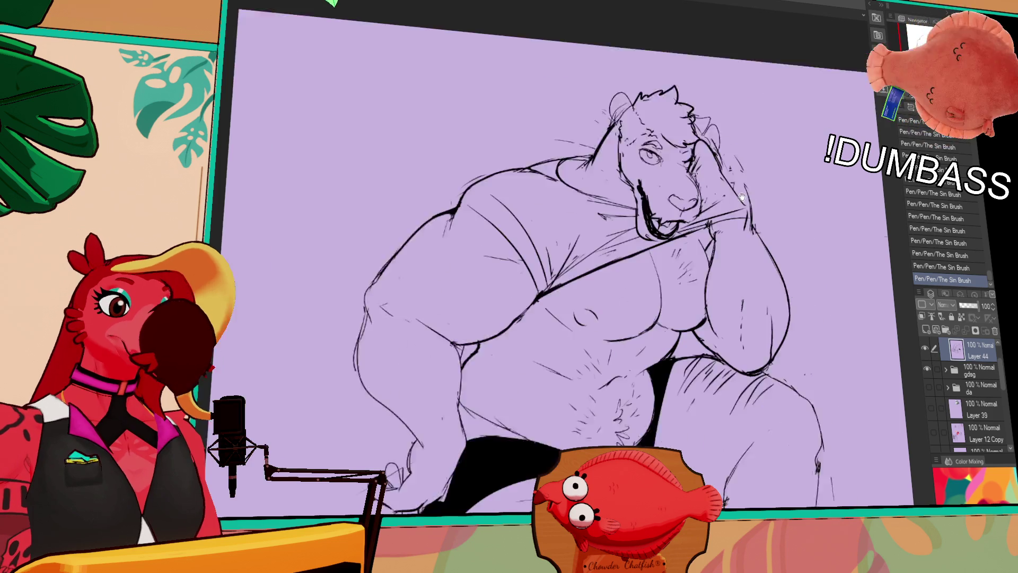
Step: Erase a horizontal line on the leg, restore it with undo/redo, and add new lower-body strokes
{"action": "scroll", "coordinate": [690, 329], "scroll_direction": "down", "scroll_amount": 3}
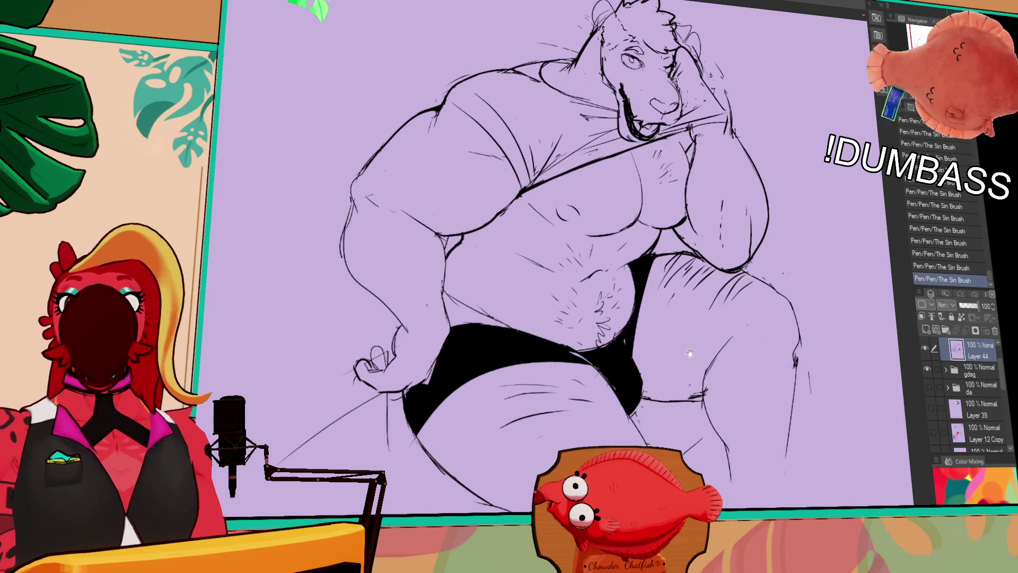
{"action": "left_click_drag", "start_coordinate": [692, 331], "coordinate": [634, 332]}
{"action": "key", "text": "ctrl+y"}
{"action": "key", "text": "ctrl+z"}
{"action": "key", "text": "ctrl+y"}
{"action": "key", "text": "ctrl+z"}
{"action": "key", "text": "ctrl+y"}
{"action": "key", "text": "ctrl+z"}
{"action": "key", "text": "ctrl+y"}
{"action": "key", "text": "ctrl+y"}
{"action": "key", "text": "ctrl+y"}
{"action": "key", "text": "ctrl+y"}
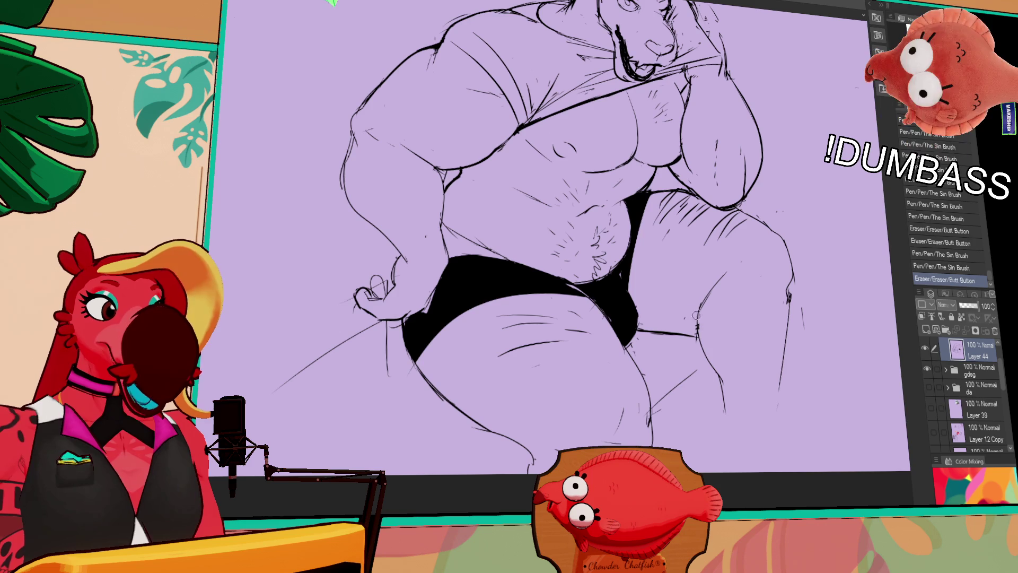
{"action": "mouse_move", "coordinate": [703, 323]}
{"action": "left_mouse_down"}
{"action": "mouse_move", "coordinate": [718, 279]}
{"action": "mouse_move", "coordinate": [686, 227]}
{"action": "left_mouse_up"}
{"action": "left_click_drag", "start_coordinate": [634, 289], "coordinate": [663, 377]}
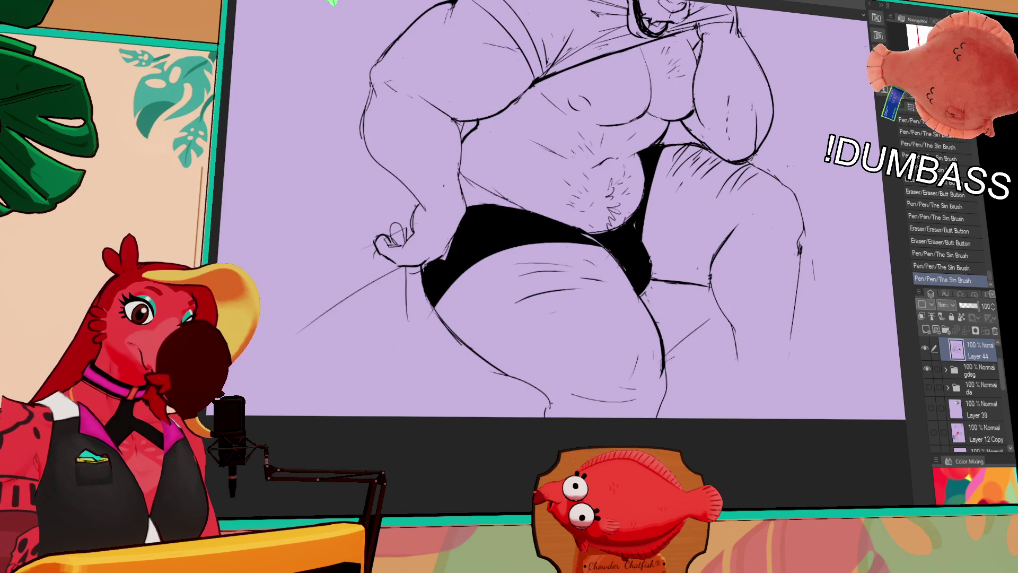
Step: Redraw the leg contour and the bear's left arm contour after several retries
{"action": "left_click_drag", "start_coordinate": [493, 371], "coordinate": [552, 400]}
{"action": "scroll", "coordinate": [791, 219], "scroll_direction": "down", "scroll_amount": 3}
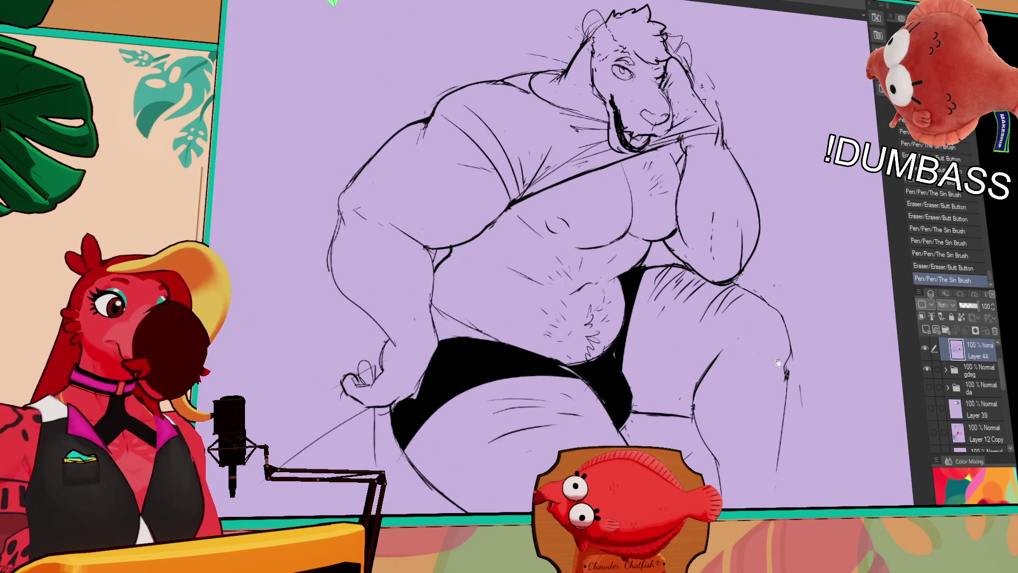
{"action": "left_click_drag", "start_coordinate": [395, 259], "coordinate": [390, 334]}
{"action": "key", "text": "ctrl+z"}
{"action": "key", "text": "ctrl+z"}
{"action": "mouse_move", "coordinate": [395, 289]}
{"action": "left_mouse_down"}
{"action": "mouse_move", "coordinate": [392, 342]}
{"action": "mouse_move", "coordinate": [430, 366]}
{"action": "left_mouse_up"}
{"action": "key", "text": "ctrl+z"}
{"action": "left_click_drag", "start_coordinate": [398, 326], "coordinate": [432, 368]}
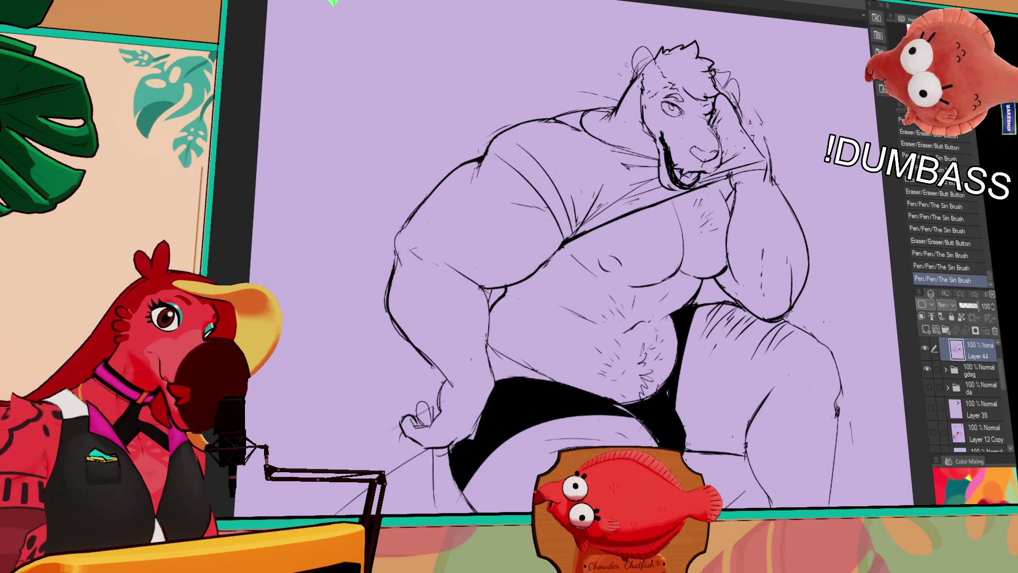
{"action": "left_click_drag", "start_coordinate": [746, 164], "coordinate": [744, 259]}
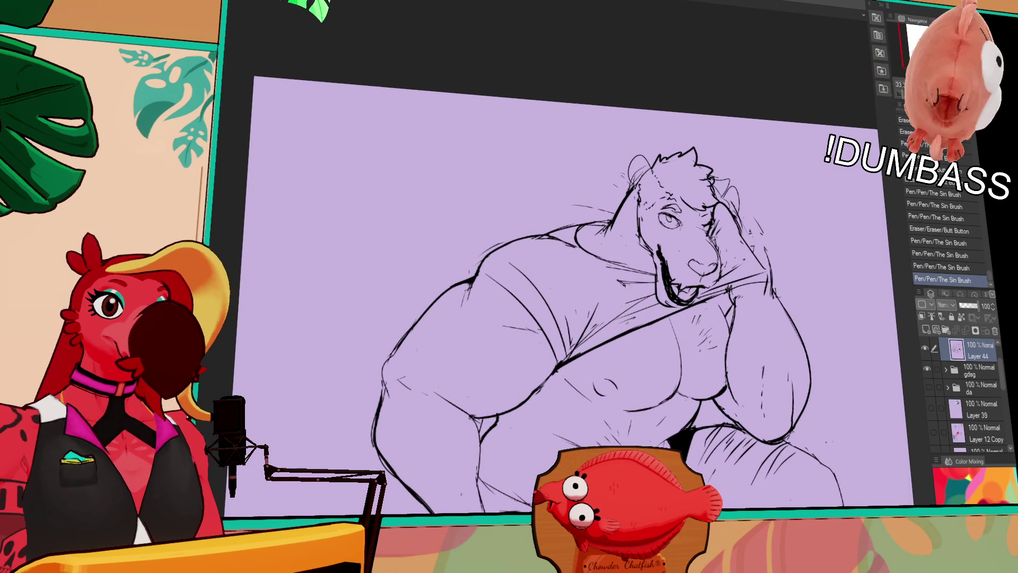
{"action": "scroll", "coordinate": [597, 265], "scroll_direction": "up", "scroll_amount": 5}
{"action": "mouse_move", "coordinate": [652, 238]}
{"action": "left_mouse_down"}
{"action": "mouse_move", "coordinate": [455, 329]}
{"action": "mouse_move", "coordinate": [454, 345]}
{"action": "left_mouse_up"}
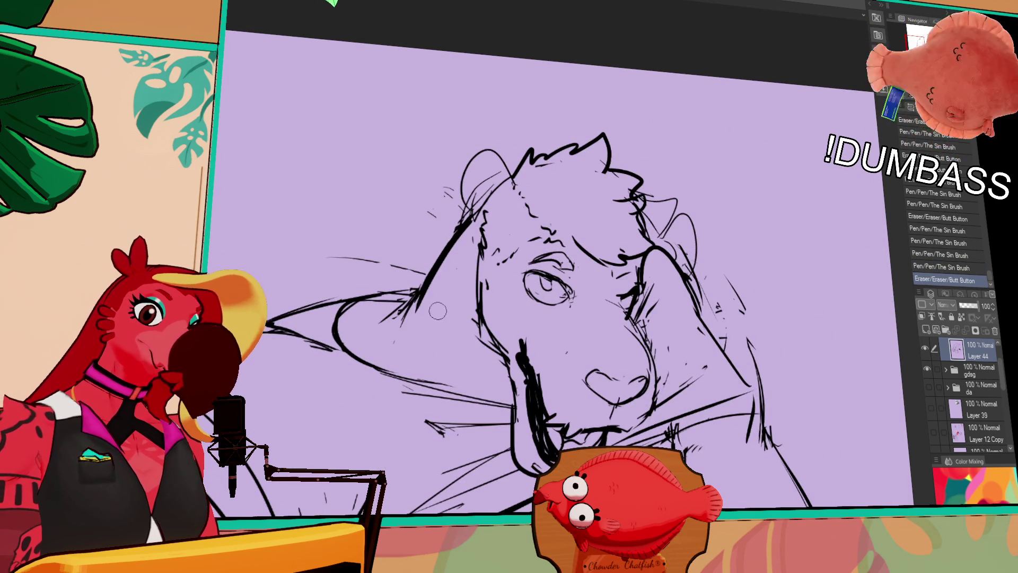
Step: Remove the thick upper-arm stroke and add fur strokes along the head's left edge
{"action": "key", "text": "ctrl+z"}
{"action": "mouse_move", "coordinate": [440, 260]}
{"action": "left_mouse_down"}
{"action": "mouse_move", "coordinate": [455, 240]}
{"action": "mouse_move", "coordinate": [650, 287]}
{"action": "mouse_move", "coordinate": [602, 265]}
{"action": "mouse_move", "coordinate": [550, 351]}
{"action": "left_mouse_up"}
{"action": "left_click_drag", "start_coordinate": [594, 265], "coordinate": [581, 286]}
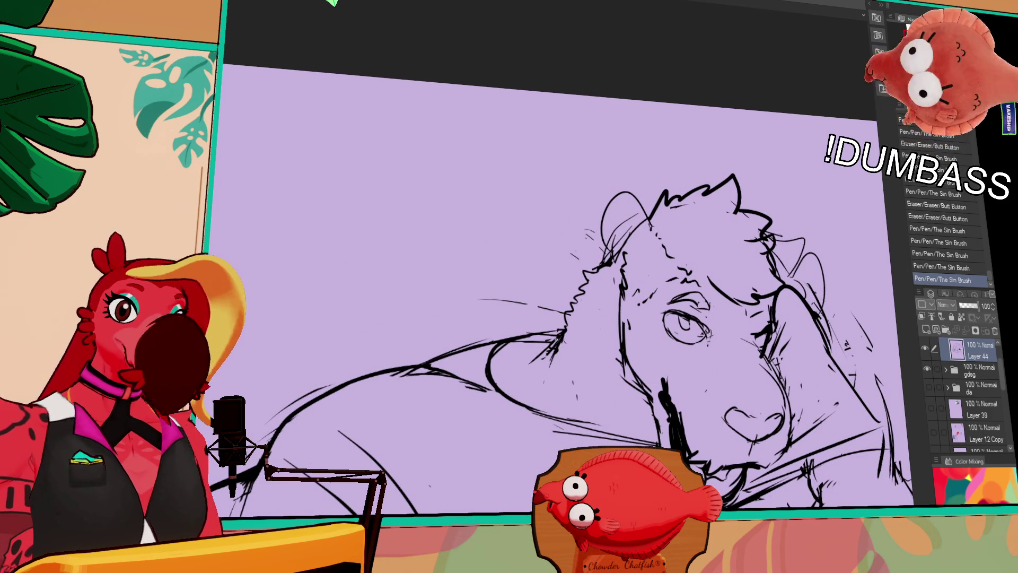
{"action": "left_click_drag", "start_coordinate": [667, 367], "coordinate": [649, 325]}
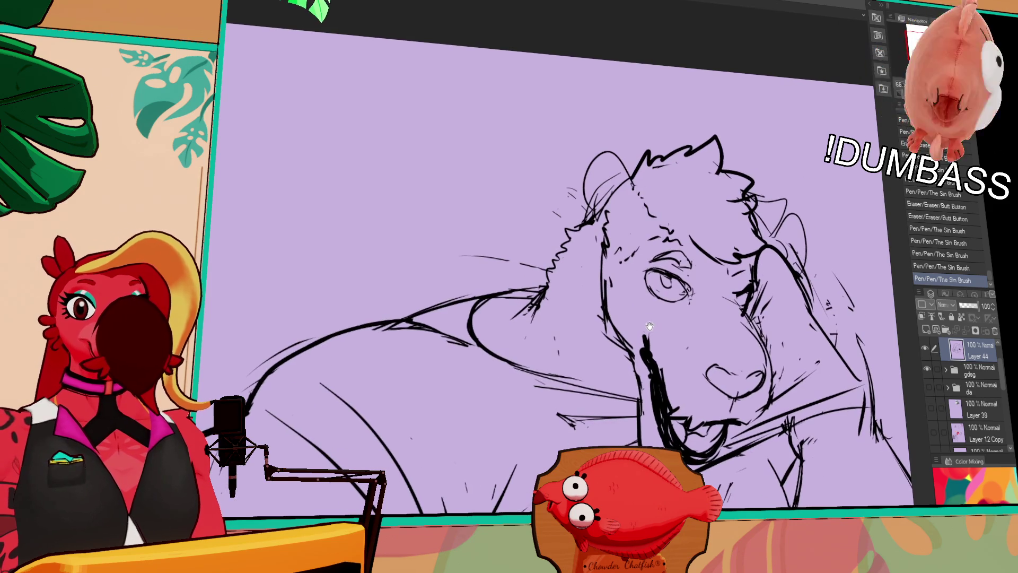
{"action": "mouse_move", "coordinate": [551, 316]}
{"action": "left_mouse_down"}
{"action": "mouse_move", "coordinate": [538, 305]}
{"action": "mouse_move", "coordinate": [549, 281]}
{"action": "mouse_move", "coordinate": [529, 306]}
{"action": "mouse_move", "coordinate": [531, 344]}
{"action": "mouse_move", "coordinate": [557, 361]}
{"action": "left_mouse_up"}
Step: Try hatching strokes beside the head, undo them, and draw a fresh head stroke
{"action": "left_click_drag", "start_coordinate": [567, 281], "coordinate": [583, 262]}
{"action": "left_click_drag", "start_coordinate": [586, 266], "coordinate": [592, 256]}
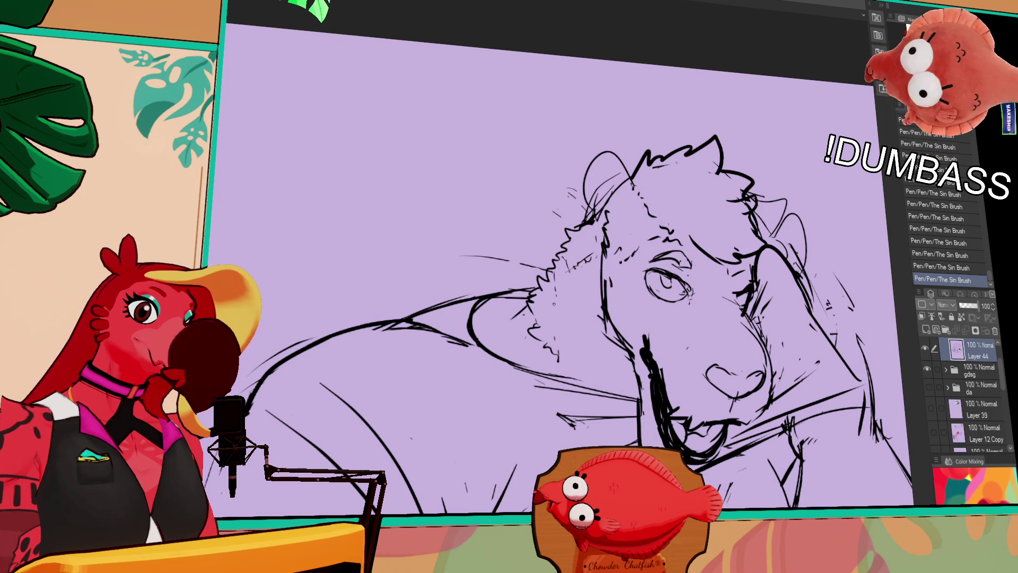
{"action": "key", "text": "ctrl+z"}
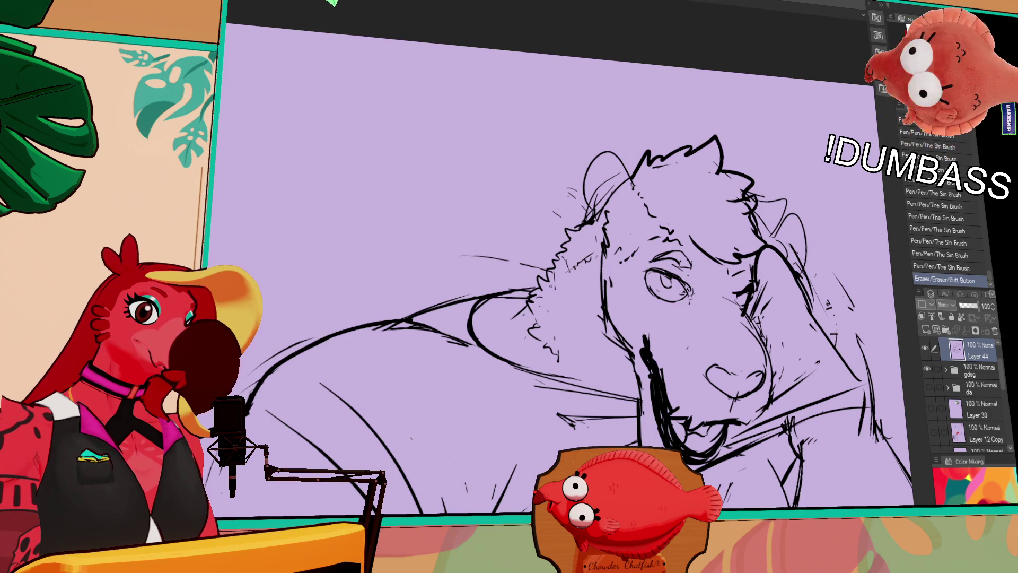
{"action": "left_click_drag", "start_coordinate": [582, 309], "coordinate": [599, 301]}
{"action": "key", "text": "ctrl+z"}
{"action": "key", "text": "ctrl+z"}
{"action": "key", "text": "ctrl+z"}
{"action": "left_click_drag", "start_coordinate": [590, 303], "coordinate": [593, 255]}
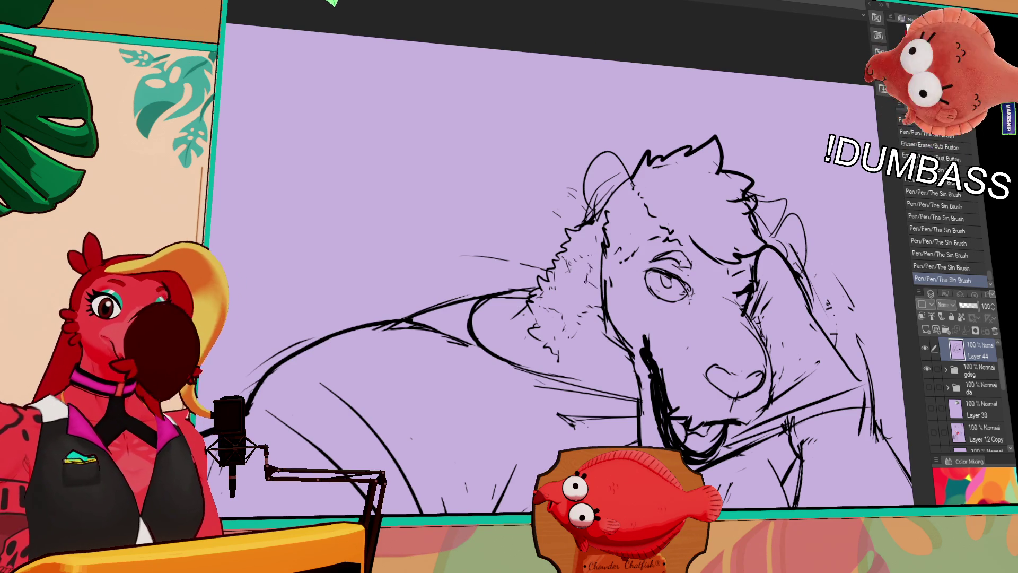
Step: Rework the strokes near the neck fur, undoing the unwanted attempts
{"action": "left_click_drag", "start_coordinate": [686, 304], "coordinate": [673, 251]}
{"action": "left_click_drag", "start_coordinate": [528, 310], "coordinate": [562, 303]}
{"action": "left_click_drag", "start_coordinate": [509, 329], "coordinate": [621, 313]}
{"action": "key", "text": "ctrl+z"}
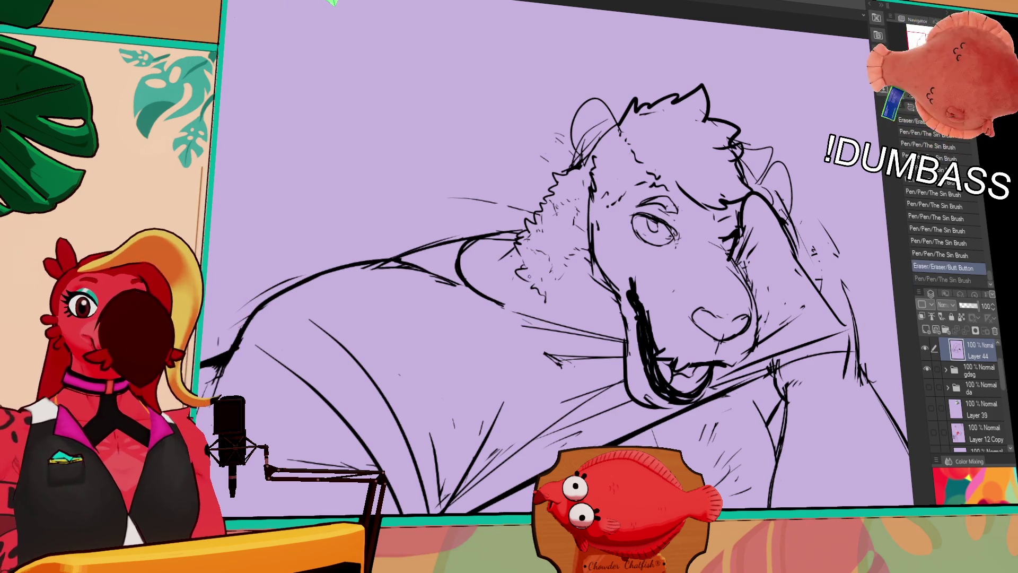
{"action": "left_click_drag", "start_coordinate": [494, 327], "coordinate": [566, 298]}
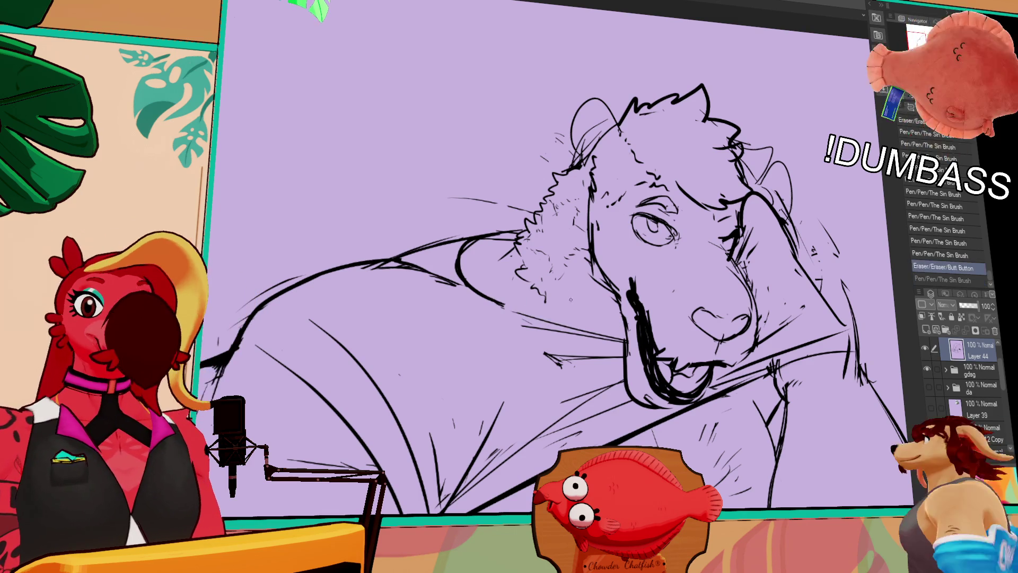
{"action": "left_click_drag", "start_coordinate": [637, 265], "coordinate": [652, 252]}
{"action": "key", "text": "ctrl+z"}
Step: Erase and redraw the shirt fold line, keeping the new version
{"action": "left_click_drag", "start_coordinate": [504, 292], "coordinate": [523, 281]}
{"action": "mouse_move", "coordinate": [498, 278]}
{"action": "left_mouse_down"}
{"action": "mouse_move", "coordinate": [512, 292]}
{"action": "mouse_move", "coordinate": [615, 318]}
{"action": "left_mouse_up"}
{"action": "key", "text": "ctrl+z"}
{"action": "key", "text": "ctrl+y"}
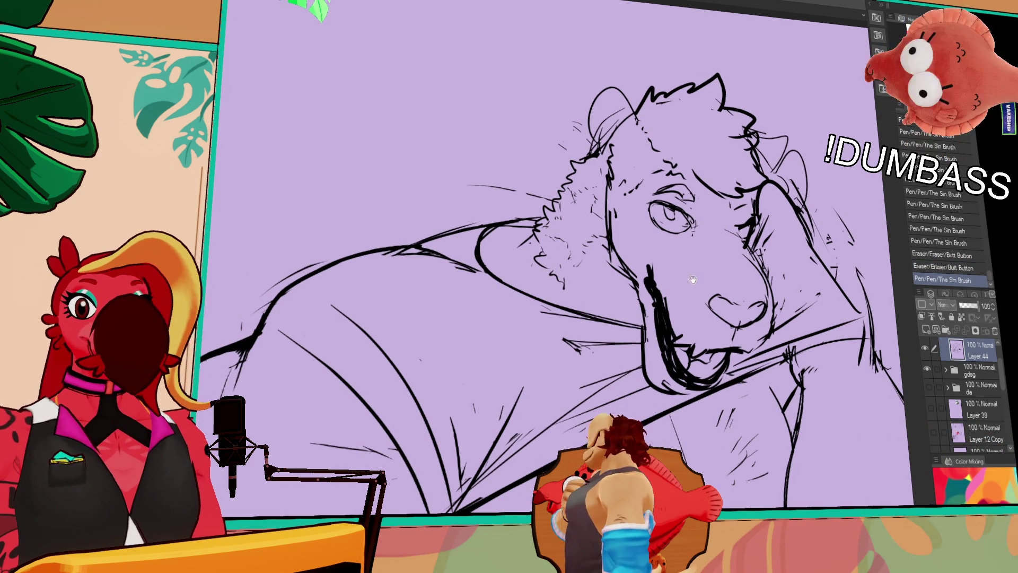
Step: Erase the stray marks around the muzzle and left mouth corner
{"action": "left_click_drag", "start_coordinate": [829, 198], "coordinate": [833, 234]}
{"action": "mouse_move", "coordinate": [769, 255]}
{"action": "left_mouse_down"}
{"action": "mouse_move", "coordinate": [753, 265]}
{"action": "mouse_move", "coordinate": [745, 297]}
{"action": "mouse_move", "coordinate": [670, 314]}
{"action": "mouse_move", "coordinate": [652, 308]}
{"action": "mouse_move", "coordinate": [643, 318]}
{"action": "left_mouse_up"}
{"action": "left_click_drag", "start_coordinate": [654, 284], "coordinate": [645, 323]}
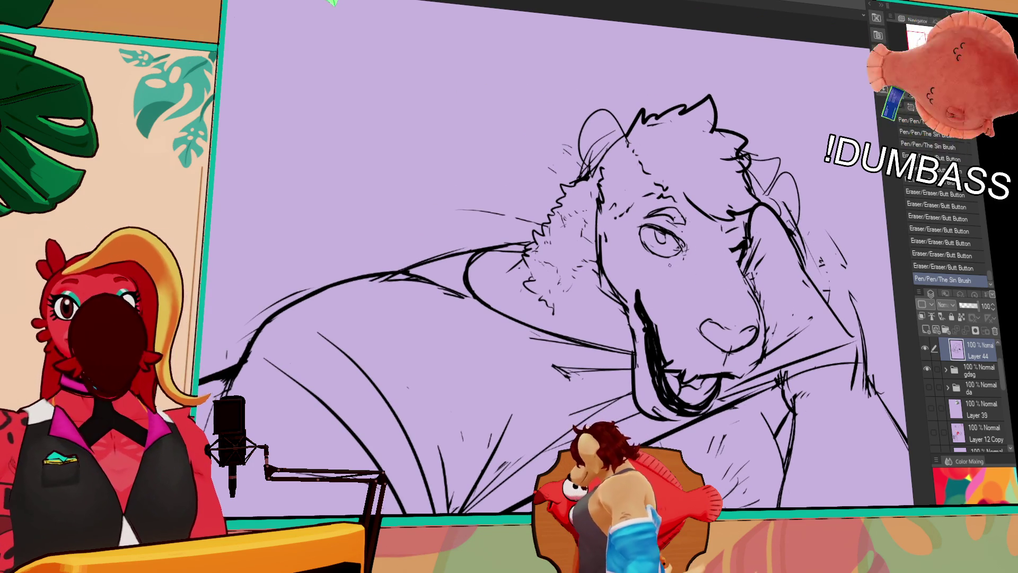
{"action": "mouse_move", "coordinate": [652, 268]}
{"action": "left_mouse_down"}
{"action": "mouse_move", "coordinate": [610, 299]}
{"action": "mouse_move", "coordinate": [638, 309]}
{"action": "mouse_move", "coordinate": [629, 324]}
{"action": "left_mouse_up"}
Step: Redraw and refine the left mouth corner line
{"action": "mouse_move", "coordinate": [634, 289]}
{"action": "left_mouse_down"}
{"action": "mouse_move", "coordinate": [617, 350]}
{"action": "mouse_move", "coordinate": [628, 297]}
{"action": "left_mouse_up"}
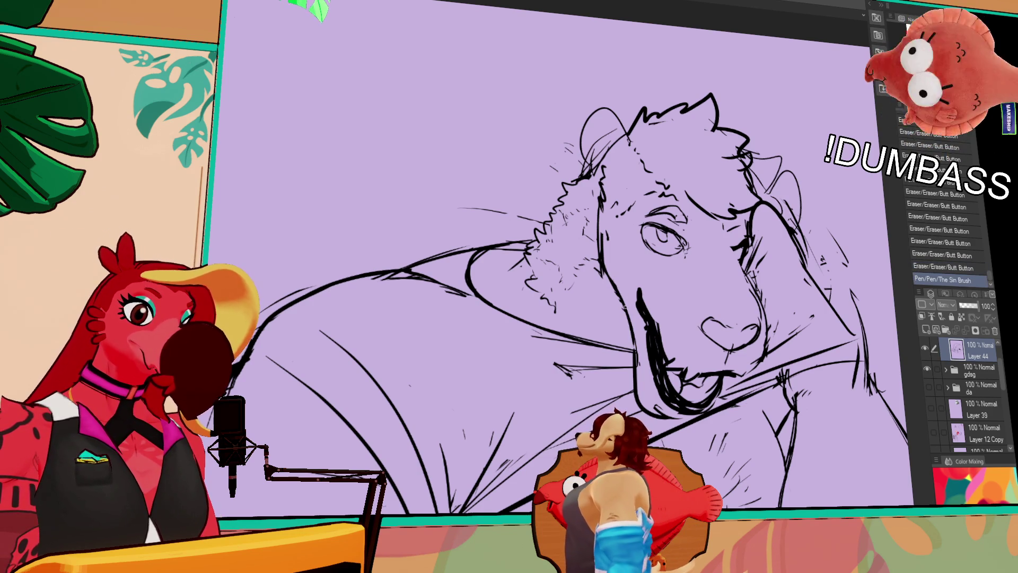
{"action": "left_click_drag", "start_coordinate": [637, 332], "coordinate": [631, 372]}
{"action": "left_click_drag", "start_coordinate": [639, 334], "coordinate": [632, 371]}
{"action": "scroll", "coordinate": [634, 372], "scroll_direction": "down", "scroll_amount": 1}
{"action": "mouse_move", "coordinate": [629, 366]}
{"action": "left_mouse_down"}
{"action": "mouse_move", "coordinate": [639, 383]}
{"action": "mouse_move", "coordinate": [644, 366]}
{"action": "mouse_move", "coordinate": [651, 385]}
{"action": "mouse_move", "coordinate": [654, 325]}
{"action": "left_mouse_up"}
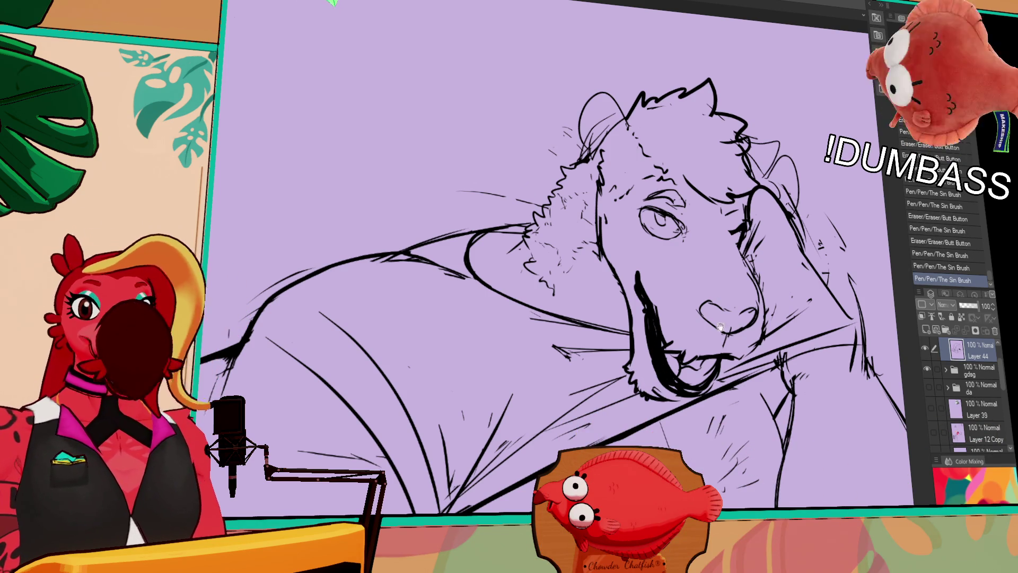
{"action": "left_click_drag", "start_coordinate": [716, 315], "coordinate": [727, 294]}
Step: Lighten the mouth corner lines, add a mouth stroke, and clear marks near the tongue
{"action": "left_click_drag", "start_coordinate": [660, 326], "coordinate": [674, 336]}
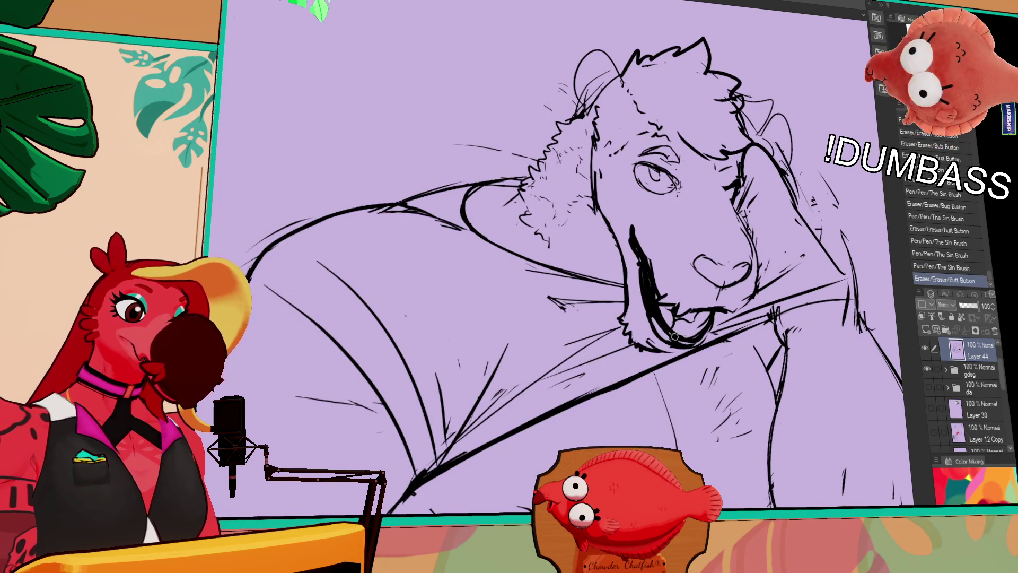
{"action": "mouse_move", "coordinate": [689, 334]}
{"action": "left_mouse_down"}
{"action": "mouse_move", "coordinate": [717, 321]}
{"action": "mouse_move", "coordinate": [692, 326]}
{"action": "mouse_move", "coordinate": [702, 308]}
{"action": "left_mouse_up"}
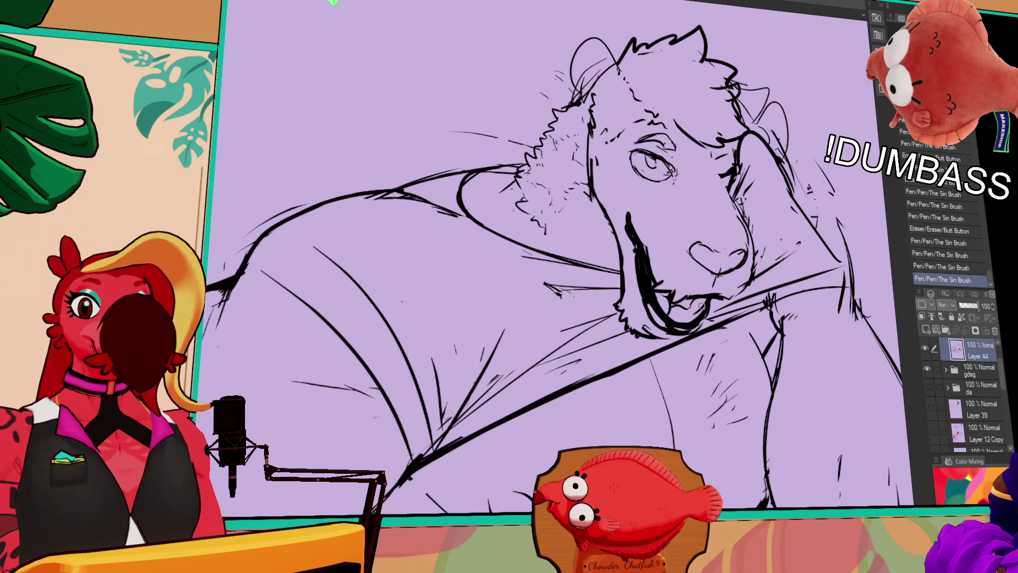
{"action": "left_click_drag", "start_coordinate": [693, 317], "coordinate": [690, 312]}
{"action": "left_click_drag", "start_coordinate": [690, 313], "coordinate": [686, 307]}
{"action": "mouse_move", "coordinate": [687, 309]}
{"action": "left_mouse_down"}
{"action": "mouse_move", "coordinate": [701, 315]}
{"action": "mouse_move", "coordinate": [695, 308]}
{"action": "left_mouse_up"}
Step: Touch up the tongue and mouth lines, erasing small stray marks around them
{"action": "left_click_drag", "start_coordinate": [696, 306], "coordinate": [701, 313]}
{"action": "left_click_drag", "start_coordinate": [698, 308], "coordinate": [700, 300]}
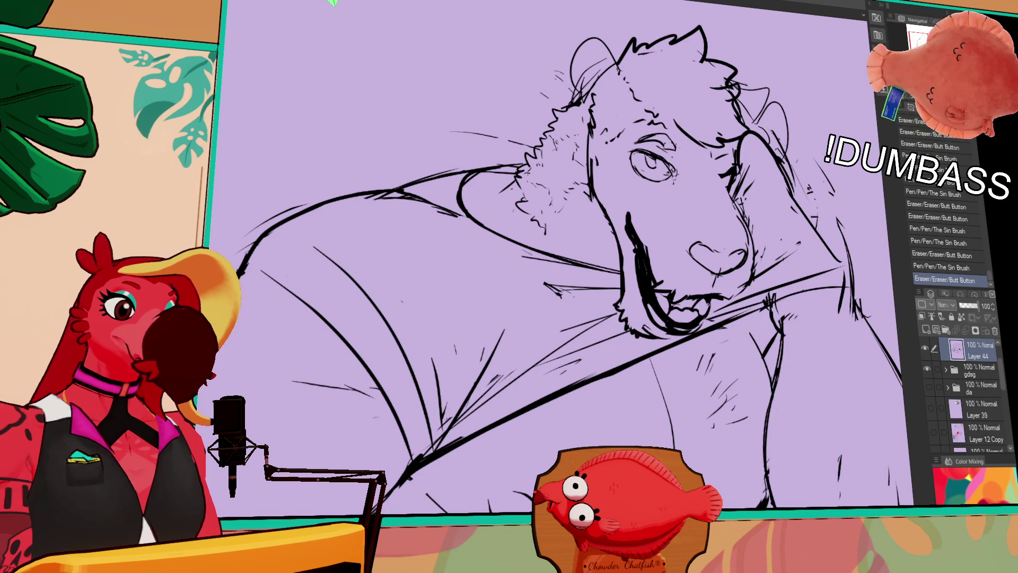
{"action": "left_click_drag", "start_coordinate": [727, 247], "coordinate": [730, 243]}
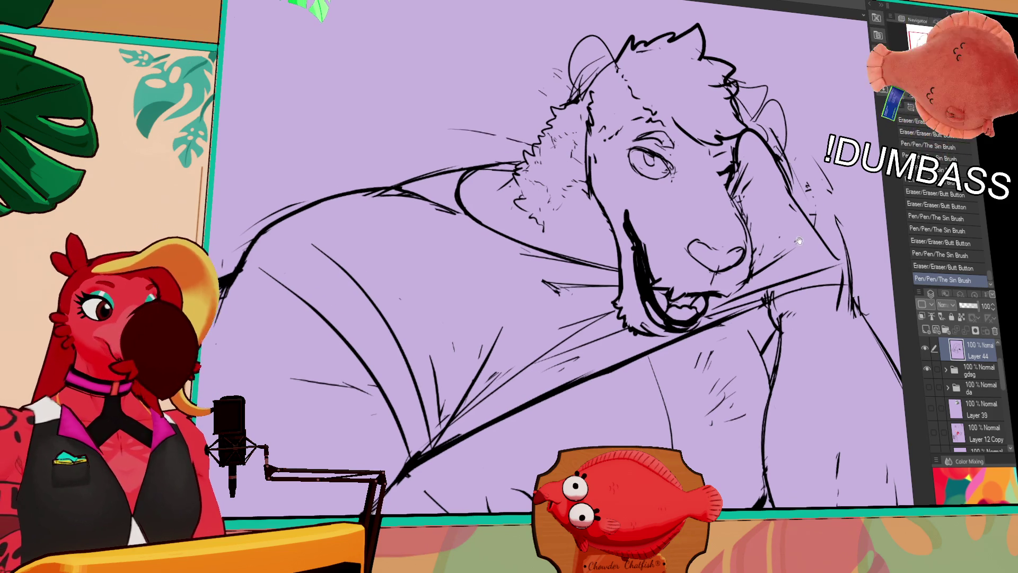
{"action": "mouse_move", "coordinate": [726, 288]}
{"action": "left_mouse_down"}
{"action": "mouse_move", "coordinate": [693, 293]}
{"action": "mouse_move", "coordinate": [709, 281]}
{"action": "left_mouse_up"}
{"action": "mouse_move", "coordinate": [699, 282]}
{"action": "left_mouse_down"}
{"action": "mouse_move", "coordinate": [735, 264]}
{"action": "mouse_move", "coordinate": [732, 288]}
{"action": "mouse_move", "coordinate": [720, 276]}
{"action": "left_mouse_up"}
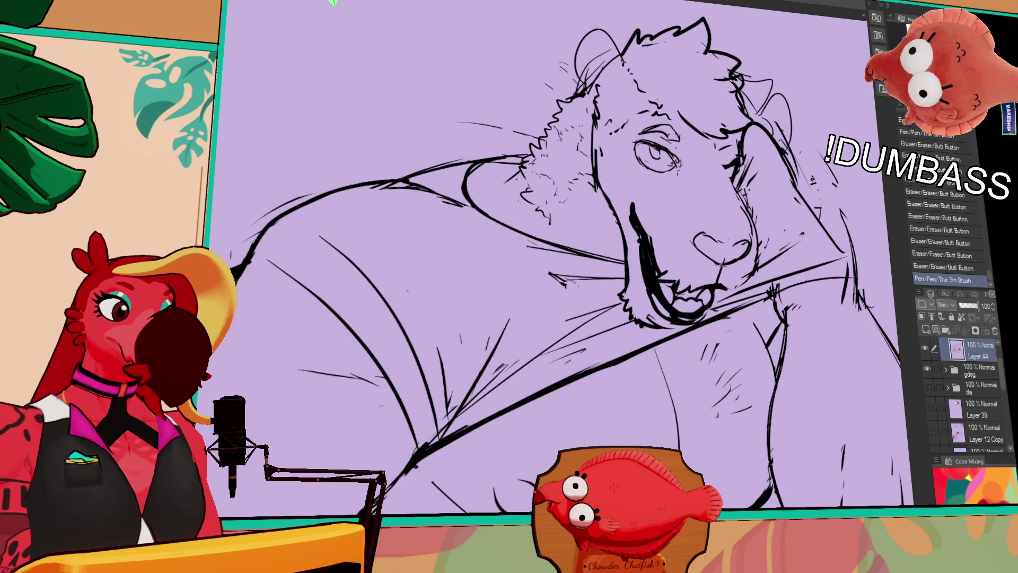
{"action": "scroll", "coordinate": [750, 267], "scroll_direction": "down", "scroll_amount": 1}
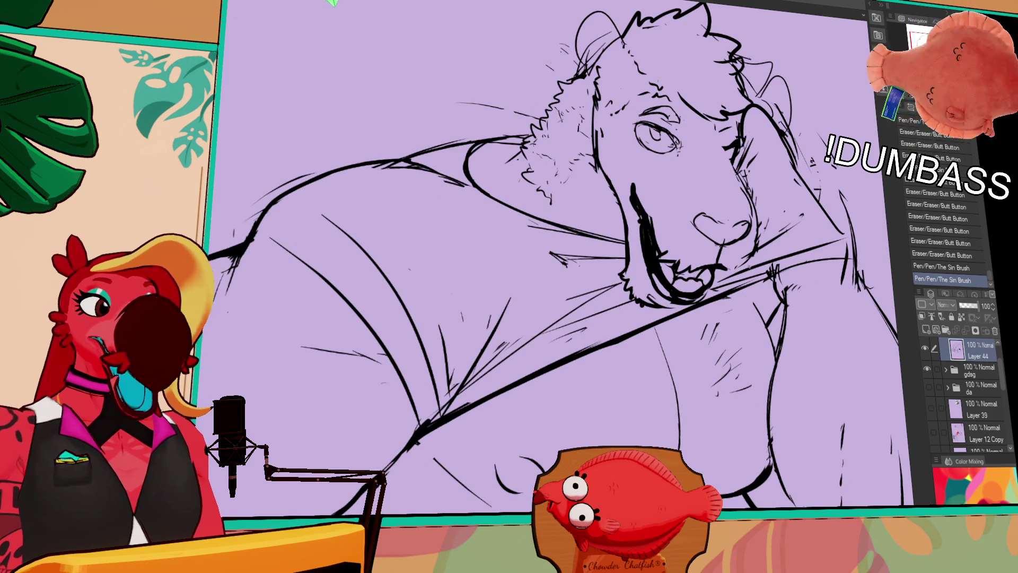
{"action": "mouse_move", "coordinate": [720, 261]}
{"action": "left_mouse_down"}
{"action": "mouse_move", "coordinate": [734, 277]}
{"action": "mouse_move", "coordinate": [728, 268]}
{"action": "left_mouse_up"}
{"action": "mouse_move", "coordinate": [725, 264]}
{"action": "left_mouse_down"}
{"action": "mouse_move", "coordinate": [731, 276]}
{"action": "mouse_move", "coordinate": [756, 264]}
{"action": "left_mouse_up"}
Step: Undo the stray mouth mark and redraw the small mouth strokes
{"action": "key", "text": "ctrl+z"}
{"action": "scroll", "coordinate": [754, 265], "scroll_direction": "up", "scroll_amount": 3}
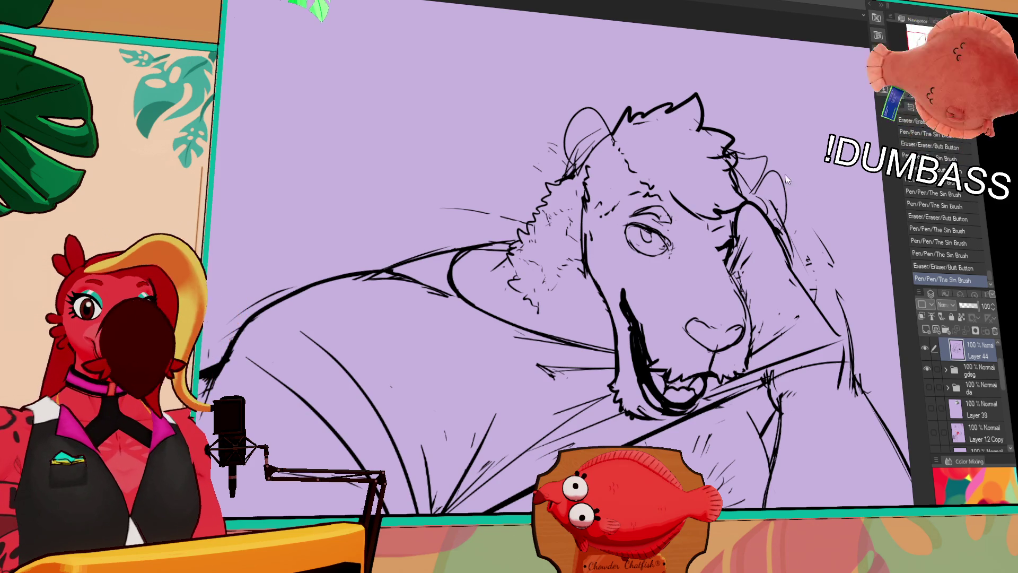
{"action": "left_click_drag", "start_coordinate": [796, 208], "coordinate": [820, 182]}
{"action": "left_click_drag", "start_coordinate": [770, 260], "coordinate": [772, 268]}
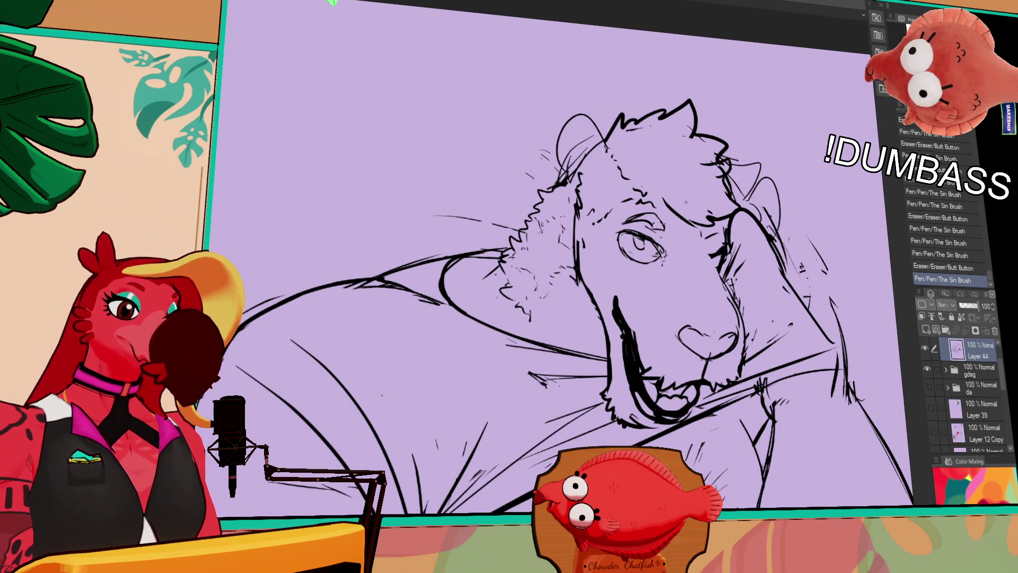
{"action": "key", "text": "ctrl+z"}
{"action": "key", "text": "ctrl+z"}
{"action": "left_click_drag", "start_coordinate": [619, 282], "coordinate": [629, 285]}
{"action": "left_click_drag", "start_coordinate": [624, 284], "coordinate": [664, 287]}
{"action": "key", "text": "ctrl+z"}
{"action": "key", "text": "ctrl+z"}
{"action": "key", "text": "ctrl+y"}
{"action": "key", "text": "ctrl+y"}
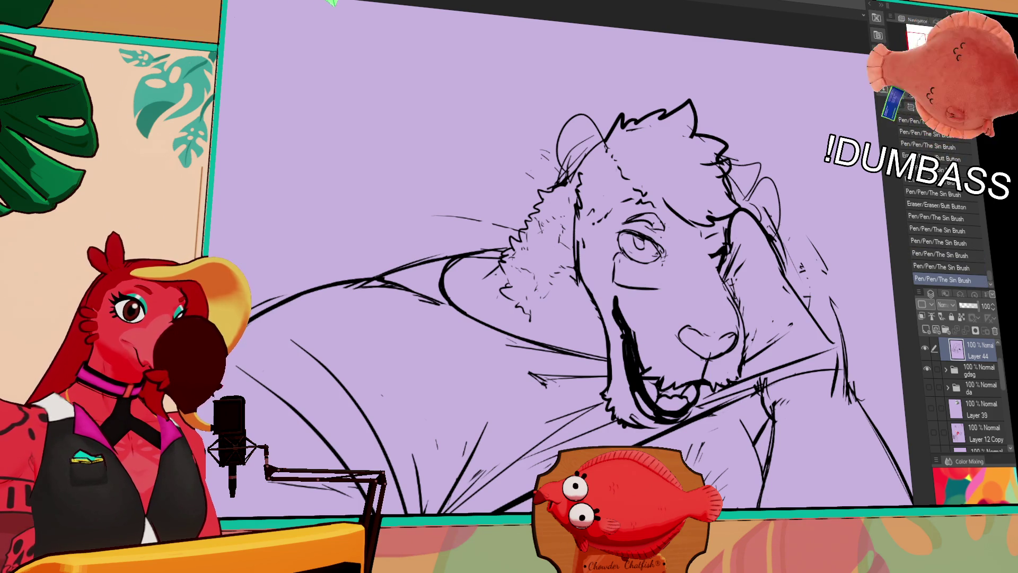
Step: Draw a rectangular glasses frame around the eye, then erase and rework it
{"action": "mouse_move", "coordinate": [670, 261]}
{"action": "left_mouse_down"}
{"action": "mouse_move", "coordinate": [662, 290]}
{"action": "mouse_move", "coordinate": [717, 263]}
{"action": "mouse_move", "coordinate": [660, 277]}
{"action": "mouse_move", "coordinate": [661, 290]}
{"action": "mouse_move", "coordinate": [663, 278]}
{"action": "left_mouse_up"}
{"action": "mouse_move", "coordinate": [664, 255]}
{"action": "left_mouse_down"}
{"action": "mouse_move", "coordinate": [664, 290]}
{"action": "mouse_move", "coordinate": [682, 265]}
{"action": "mouse_move", "coordinate": [724, 269]}
{"action": "left_mouse_up"}
{"action": "mouse_move", "coordinate": [614, 254]}
{"action": "left_mouse_down"}
{"action": "mouse_move", "coordinate": [616, 281]}
{"action": "mouse_move", "coordinate": [661, 289]}
{"action": "mouse_move", "coordinate": [637, 287]}
{"action": "left_mouse_up"}
{"action": "mouse_move", "coordinate": [636, 286]}
{"action": "left_mouse_down"}
{"action": "mouse_move", "coordinate": [620, 289]}
{"action": "mouse_move", "coordinate": [651, 288]}
{"action": "mouse_move", "coordinate": [652, 259]}
{"action": "mouse_move", "coordinate": [652, 289]}
{"action": "mouse_move", "coordinate": [633, 289]}
{"action": "left_mouse_up"}
{"action": "key", "text": "ctrl+z"}
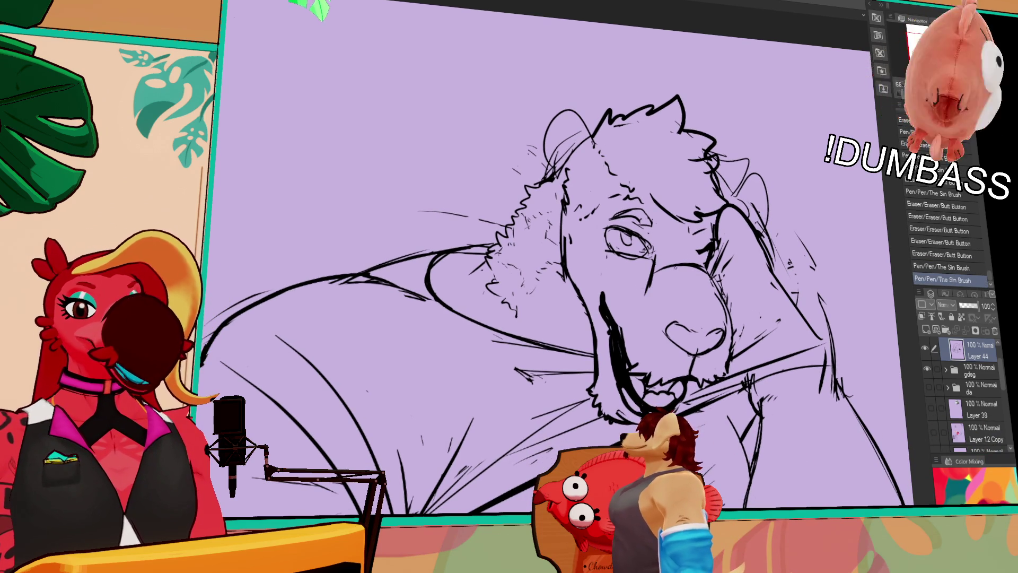
Step: Add a cheek stroke beneath the eye, comparing it with and without via undo/redo
{"action": "mouse_move", "coordinate": [610, 265]}
{"action": "left_mouse_down"}
{"action": "mouse_move", "coordinate": [641, 267]}
{"action": "mouse_move", "coordinate": [641, 242]}
{"action": "mouse_move", "coordinate": [649, 251]}
{"action": "mouse_move", "coordinate": [675, 238]}
{"action": "mouse_move", "coordinate": [687, 252]}
{"action": "mouse_move", "coordinate": [677, 258]}
{"action": "mouse_move", "coordinate": [678, 245]}
{"action": "left_mouse_up"}
{"action": "mouse_move", "coordinate": [670, 249]}
{"action": "left_mouse_down"}
{"action": "mouse_move", "coordinate": [737, 255]}
{"action": "mouse_move", "coordinate": [729, 287]}
{"action": "mouse_move", "coordinate": [761, 318]}
{"action": "left_mouse_up"}
{"action": "key", "text": "ctrl+z"}
{"action": "key", "text": "ctrl+y"}
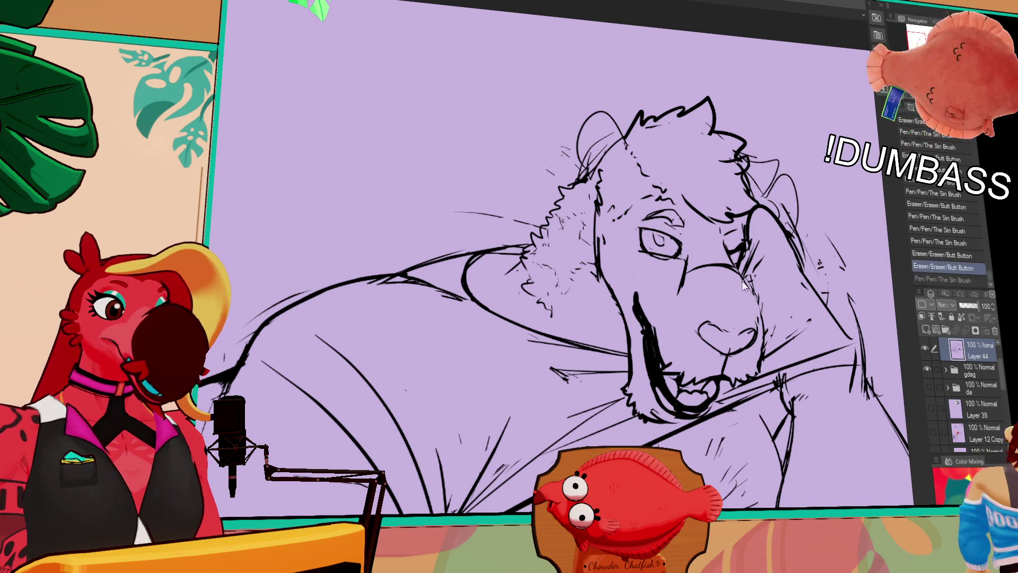
{"action": "key", "text": "ctrl+z"}
{"action": "key", "text": "ctrl+y"}
{"action": "key", "text": "ctrl+z"}
{"action": "key", "text": "ctrl+y"}
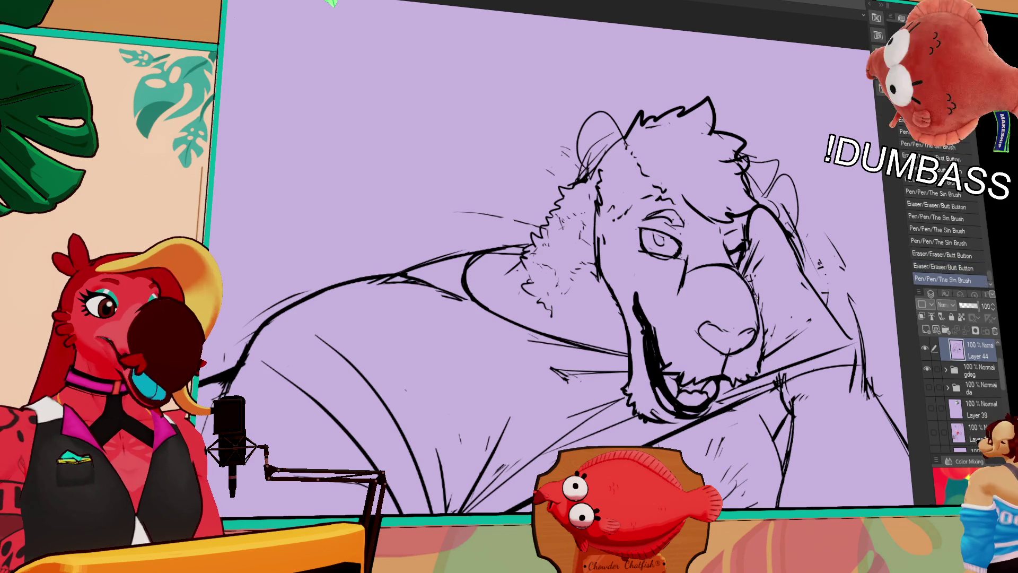
{"action": "key", "text": "ctrl+z"}
{"action": "key", "text": "ctrl+y"}
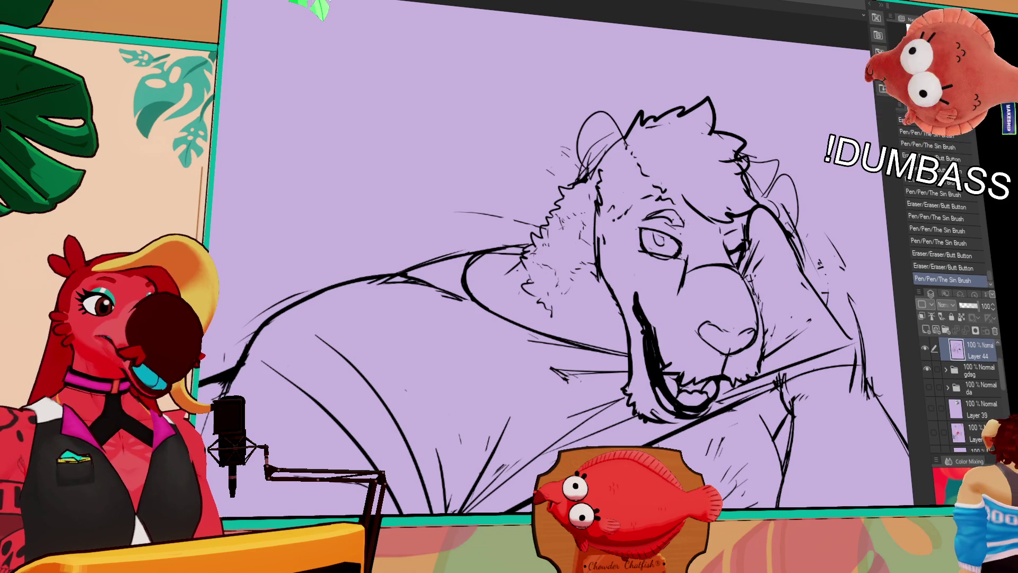
Step: Erase the small mark under the nose and add fine details around the eye
{"action": "left_click_drag", "start_coordinate": [723, 349], "coordinate": [730, 353]}
{"action": "left_click_drag", "start_coordinate": [725, 351], "coordinate": [731, 354]}
{"action": "left_click_drag", "start_coordinate": [736, 240], "coordinate": [741, 245]}
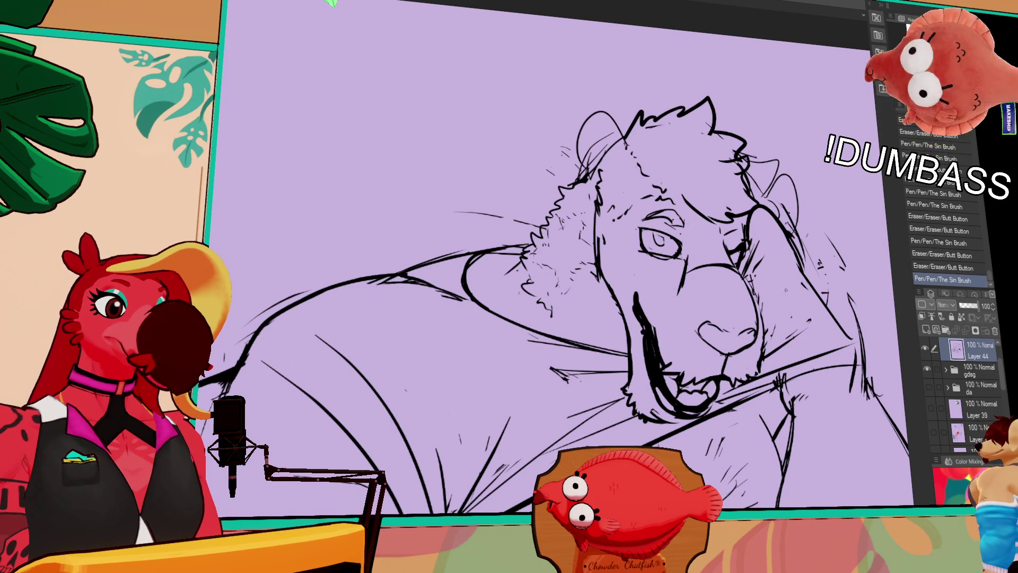
{"action": "scroll", "coordinate": [583, 305], "scroll_direction": "up", "scroll_amount": 1}
{"action": "left_click_drag", "start_coordinate": [695, 268], "coordinate": [690, 277]}
{"action": "mouse_move", "coordinate": [692, 271]}
{"action": "left_mouse_down"}
{"action": "mouse_move", "coordinate": [683, 299]}
{"action": "mouse_move", "coordinate": [646, 296]}
{"action": "left_mouse_up"}
{"action": "left_click_drag", "start_coordinate": [708, 200], "coordinate": [710, 201]}
{"action": "left_click_drag", "start_coordinate": [709, 200], "coordinate": [710, 201]}
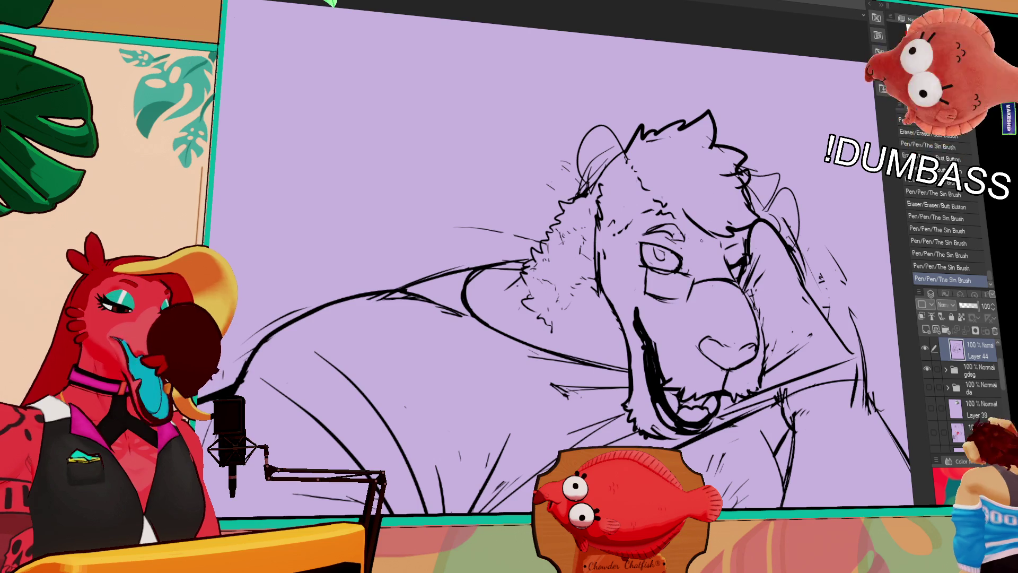
Step: Lasso and nudge the eye slightly, then shift the ear down-right
{"action": "mouse_move", "coordinate": [634, 238]}
{"action": "left_mouse_down"}
{"action": "mouse_move", "coordinate": [691, 280]}
{"action": "mouse_move", "coordinate": [668, 261]}
{"action": "left_mouse_up"}
{"action": "key", "text": "ctrl+d"}
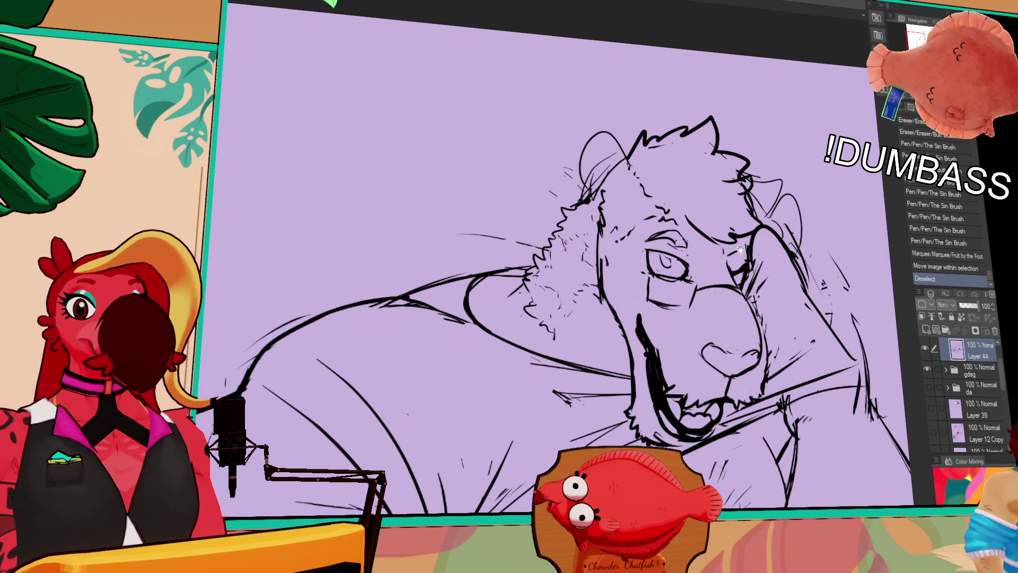
{"action": "left_click_drag", "start_coordinate": [739, 247], "coordinate": [746, 252]}
{"action": "mouse_move", "coordinate": [659, 251]}
{"action": "left_mouse_down"}
{"action": "mouse_move", "coordinate": [606, 258]}
{"action": "mouse_move", "coordinate": [643, 269]}
{"action": "left_mouse_up"}
{"action": "scroll", "coordinate": [610, 255], "scroll_direction": "up", "scroll_amount": 3}
{"action": "mouse_move", "coordinate": [583, 212]}
{"action": "left_mouse_down"}
{"action": "mouse_move", "coordinate": [583, 276]}
{"action": "mouse_move", "coordinate": [620, 289]}
{"action": "mouse_move", "coordinate": [634, 268]}
{"action": "mouse_move", "coordinate": [635, 293]}
{"action": "mouse_move", "coordinate": [647, 224]}
{"action": "left_mouse_up"}
{"action": "key", "text": "ctrl+d"}
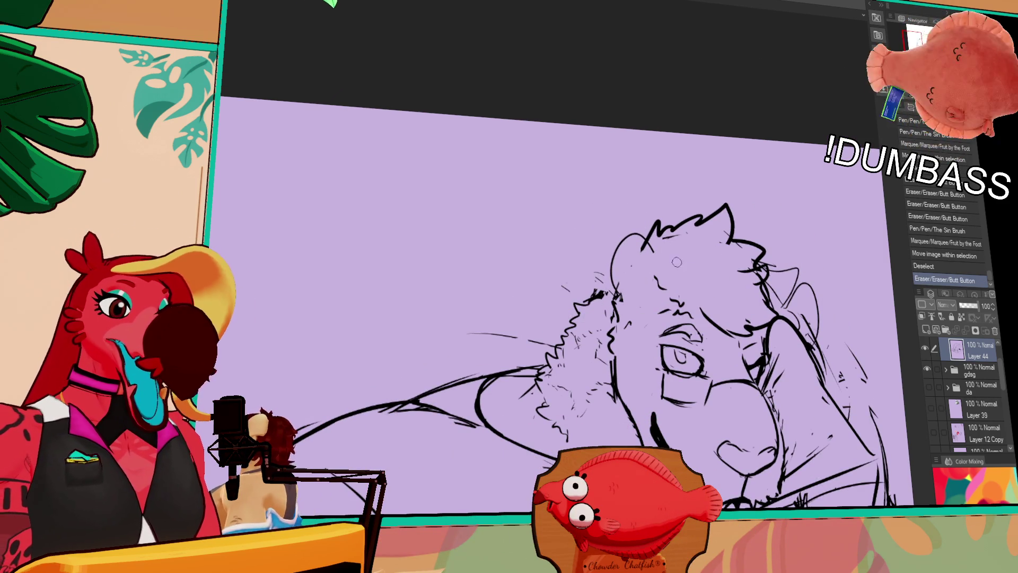
Step: Erase and redraw the head outline with short pen strokes
{"action": "mouse_move", "coordinate": [627, 280]}
{"action": "left_mouse_down"}
{"action": "mouse_move", "coordinate": [615, 249]}
{"action": "mouse_move", "coordinate": [618, 294]}
{"action": "left_mouse_up"}
{"action": "left_click_drag", "start_coordinate": [613, 239], "coordinate": [625, 289]}
{"action": "left_click_drag", "start_coordinate": [613, 242], "coordinate": [616, 290]}
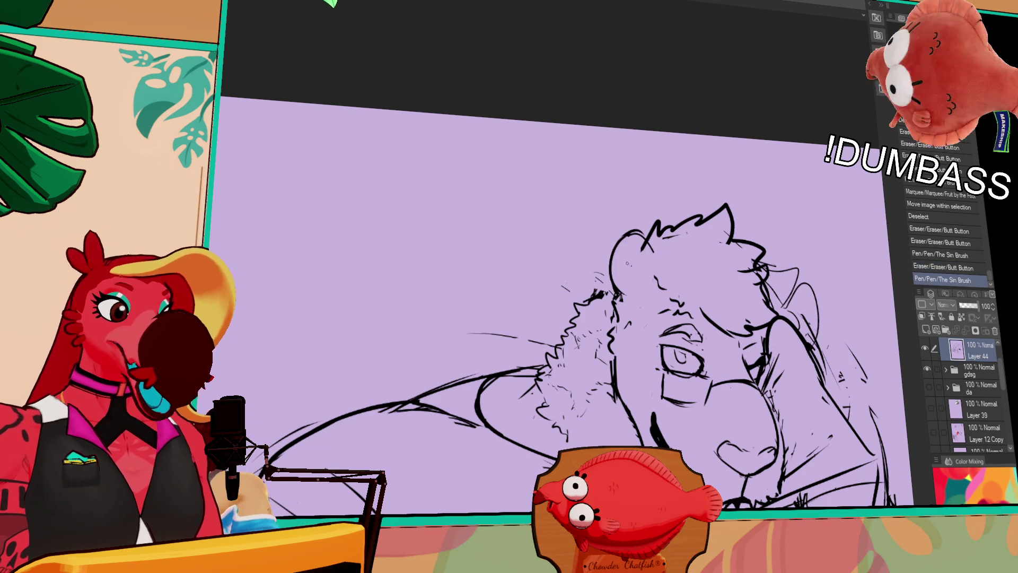
{"action": "left_click_drag", "start_coordinate": [646, 259], "coordinate": [636, 239]}
{"action": "mouse_move", "coordinate": [635, 237]}
{"action": "left_mouse_down"}
{"action": "mouse_move", "coordinate": [644, 255]}
{"action": "mouse_move", "coordinate": [635, 231]}
{"action": "left_mouse_up"}
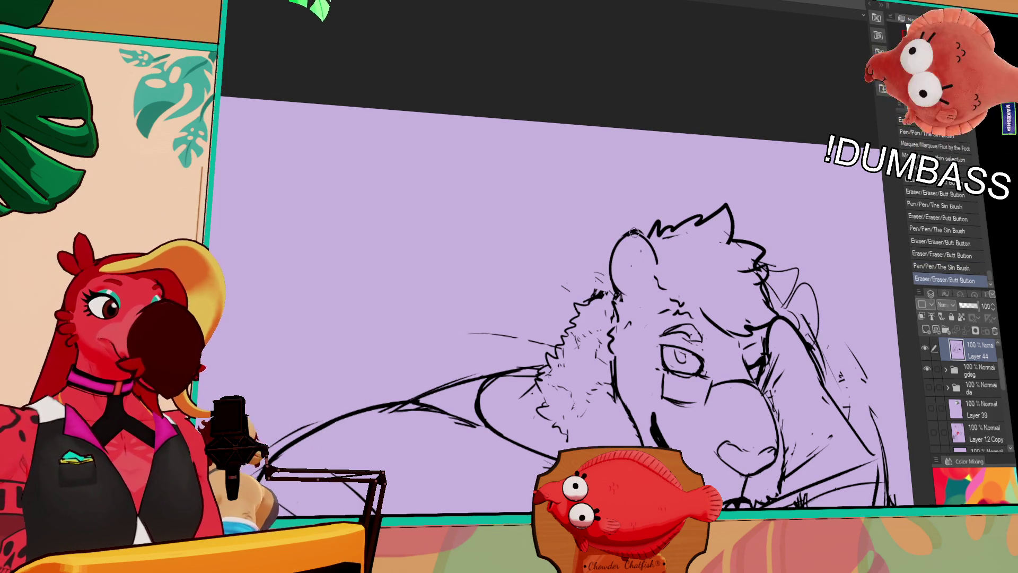
{"action": "mouse_move", "coordinate": [649, 266]}
{"action": "left_mouse_down"}
{"action": "mouse_move", "coordinate": [639, 241]}
{"action": "mouse_move", "coordinate": [642, 260]}
{"action": "mouse_move", "coordinate": [648, 242]}
{"action": "mouse_move", "coordinate": [658, 264]}
{"action": "left_mouse_up"}
{"action": "left_click_drag", "start_coordinate": [655, 241], "coordinate": [664, 243]}
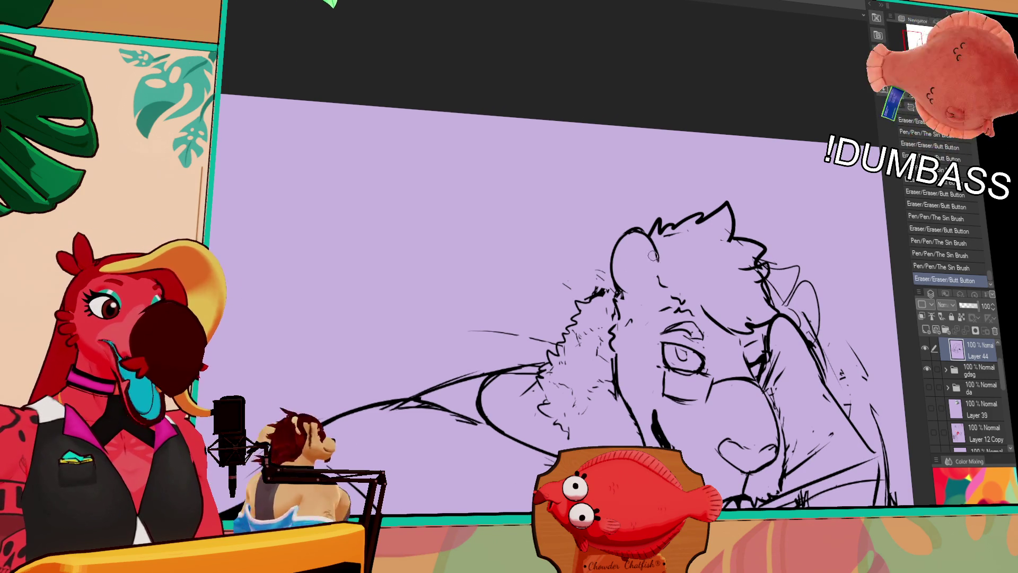
{"action": "left_click_drag", "start_coordinate": [658, 269], "coordinate": [668, 286]}
{"action": "left_click_drag", "start_coordinate": [663, 281], "coordinate": [624, 346]}
{"action": "mouse_move", "coordinate": [660, 277]}
{"action": "left_mouse_down"}
{"action": "mouse_move", "coordinate": [669, 290]}
{"action": "mouse_move", "coordinate": [635, 318]}
{"action": "left_mouse_up"}
{"action": "mouse_move", "coordinate": [634, 309]}
{"action": "left_mouse_down"}
{"action": "mouse_move", "coordinate": [622, 299]}
{"action": "mouse_move", "coordinate": [619, 336]}
{"action": "left_mouse_up"}
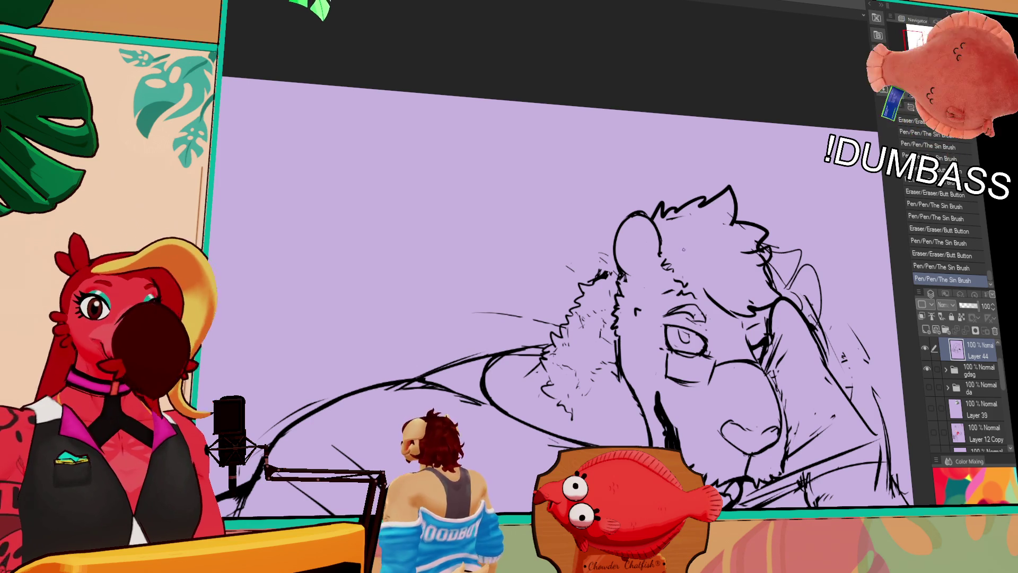
Step: Clean up the fur lines and strengthen the inner mouth line
{"action": "left_click_drag", "start_coordinate": [619, 356], "coordinate": [630, 322]}
{"action": "mouse_move", "coordinate": [626, 317]}
{"action": "left_mouse_down"}
{"action": "mouse_move", "coordinate": [632, 282]}
{"action": "mouse_move", "coordinate": [639, 292]}
{"action": "mouse_move", "coordinate": [642, 284]}
{"action": "left_mouse_up"}
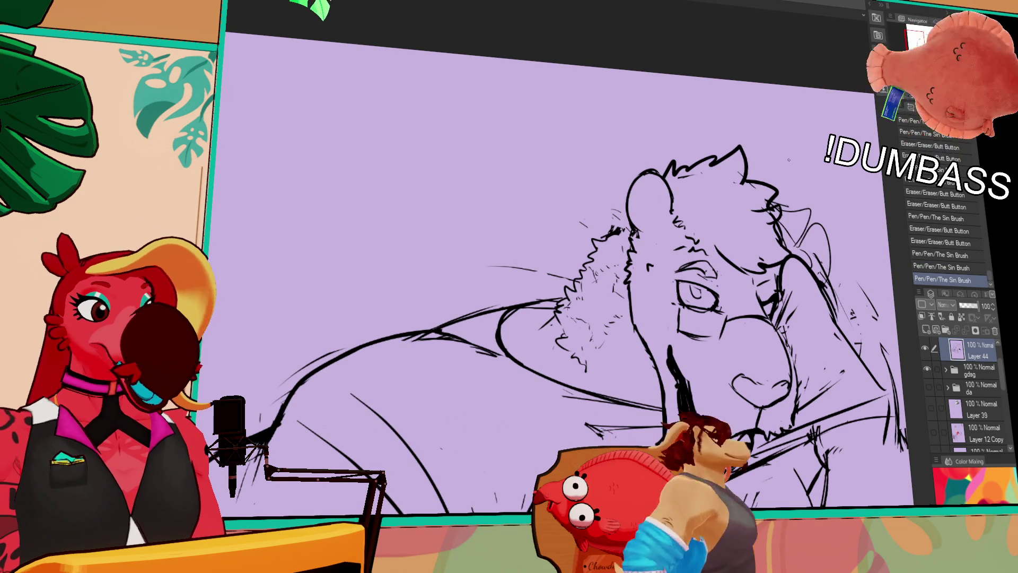
{"action": "left_click_drag", "start_coordinate": [783, 245], "coordinate": [749, 229]}
{"action": "left_click_drag", "start_coordinate": [599, 289], "coordinate": [606, 295]}
{"action": "left_click_drag", "start_coordinate": [593, 274], "coordinate": [616, 360]}
{"action": "left_click_drag", "start_coordinate": [605, 326], "coordinate": [612, 344]}
{"action": "left_click_drag", "start_coordinate": [799, 215], "coordinate": [784, 198]}
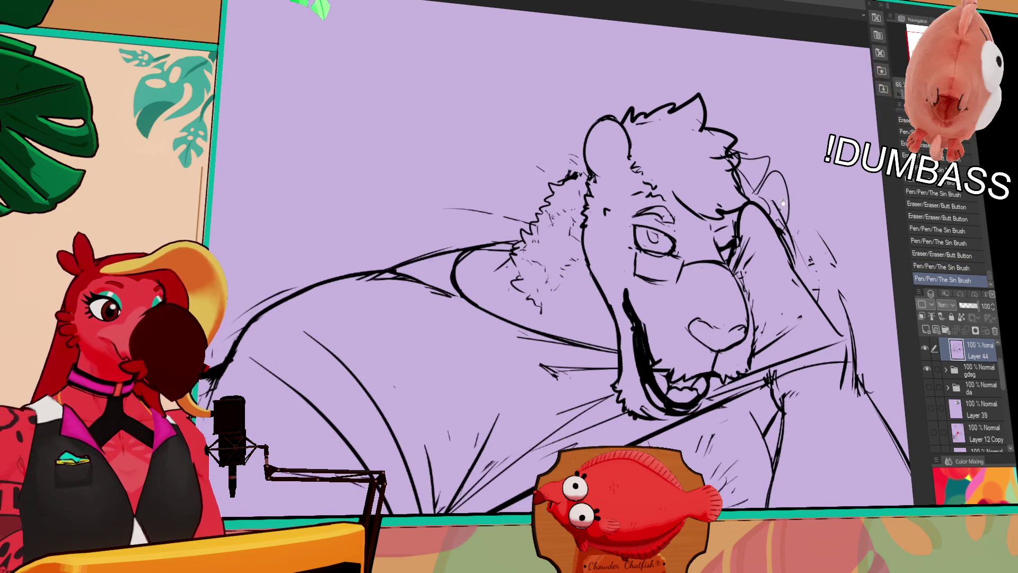
{"action": "left_click_drag", "start_coordinate": [632, 323], "coordinate": [630, 313]}
{"action": "left_click_drag", "start_coordinate": [630, 313], "coordinate": [627, 292]}
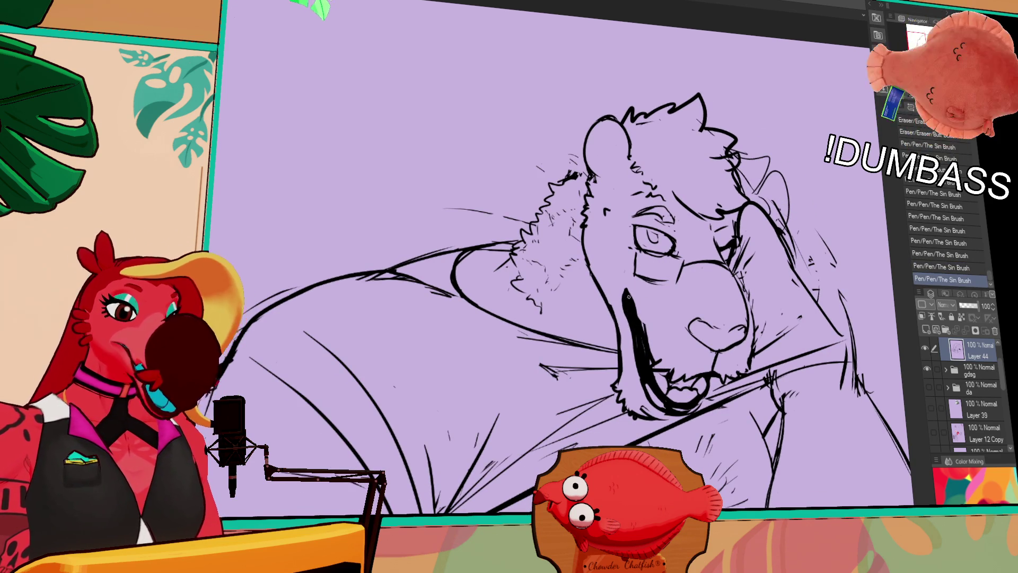
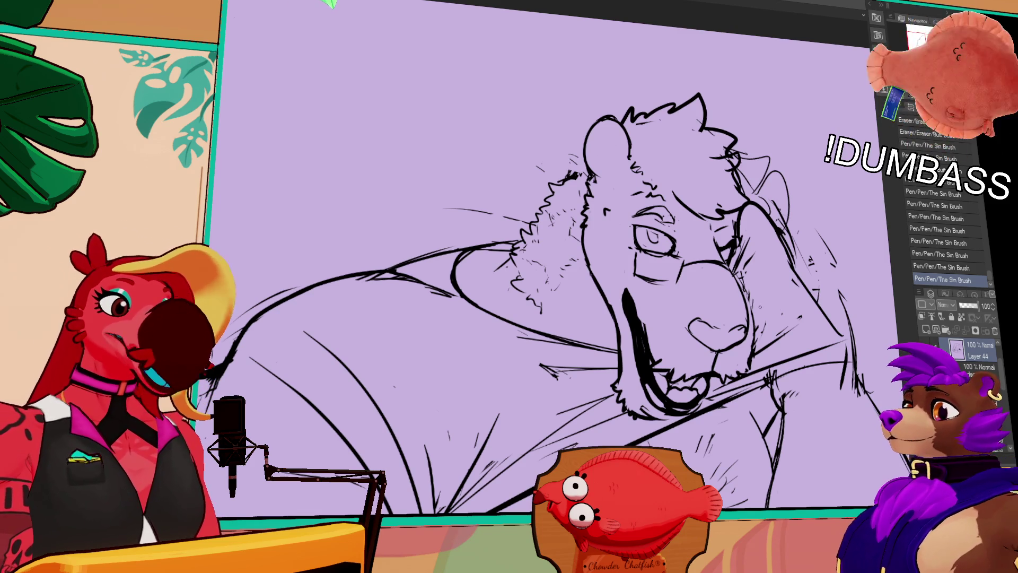
Step: Undo the last stroke and add a small touch near the lion's mouth
{"action": "key", "text": "ctrl+z"}
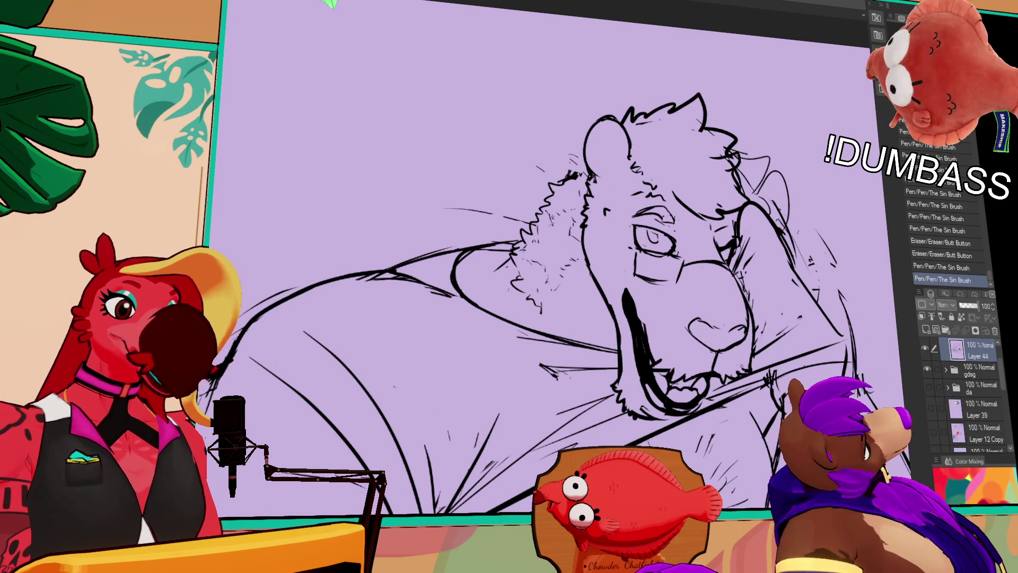
{"action": "left_click", "coordinate": [635, 313]}
{"action": "mouse_move", "coordinate": [635, 313]}
{"action": "left_mouse_down"}
{"action": "mouse_move", "coordinate": [648, 357]}
{"action": "mouse_move", "coordinate": [640, 321]}
{"action": "left_mouse_up"}
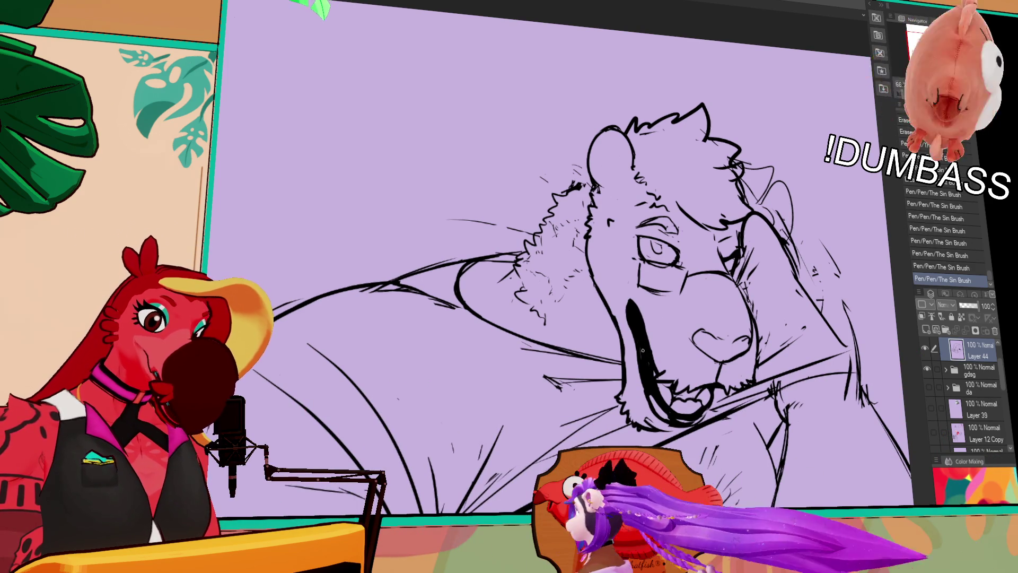
Step: Rotate and pan the view, then erase the stray sketch lines on the right shoulder
{"action": "mouse_move", "coordinate": [640, 321]}
{"action": "left_mouse_down"}
{"action": "mouse_move", "coordinate": [691, 254]}
{"action": "mouse_move", "coordinate": [687, 265]}
{"action": "left_mouse_up"}
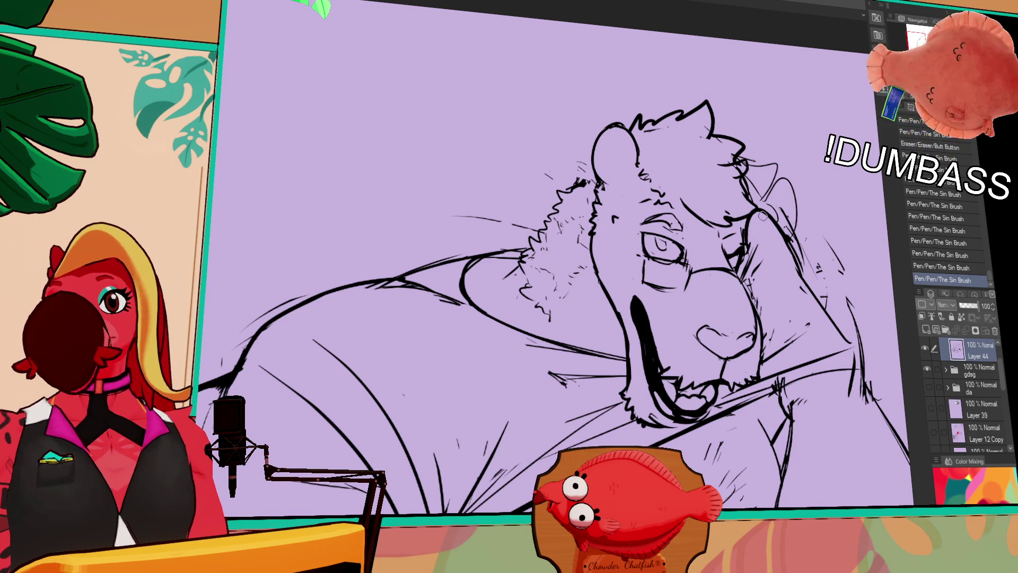
{"action": "left_click_drag", "start_coordinate": [842, 357], "coordinate": [785, 285]}
{"action": "mouse_move", "coordinate": [792, 218]}
{"action": "left_mouse_down"}
{"action": "mouse_move", "coordinate": [800, 181]}
{"action": "mouse_move", "coordinate": [708, 289]}
{"action": "left_mouse_up"}
{"action": "left_click_drag", "start_coordinate": [695, 239], "coordinate": [682, 265]}
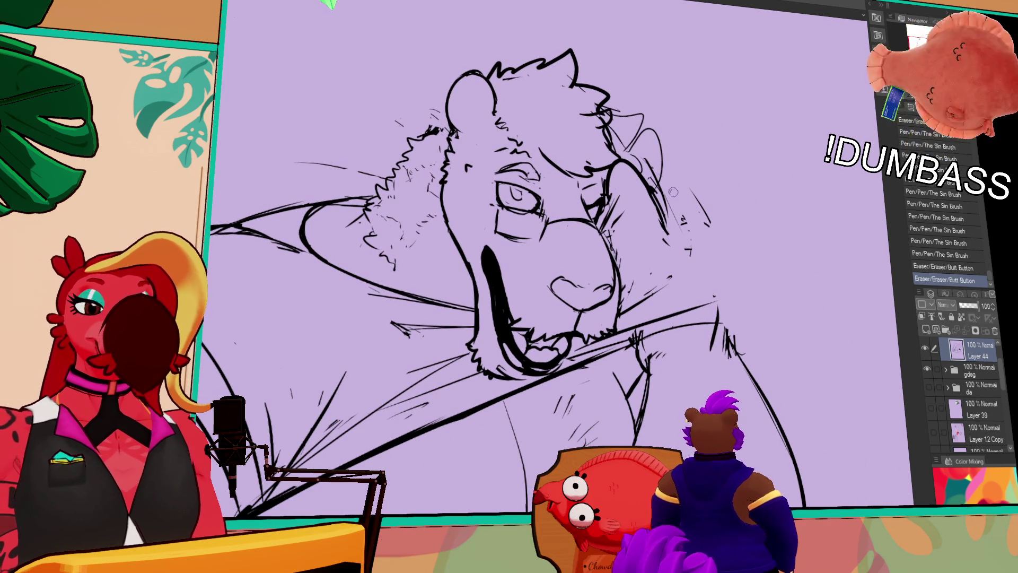
Step: Erase sketch strokes beside the face and ink the upper and lower shoulder line darker
{"action": "left_click_drag", "start_coordinate": [673, 192], "coordinate": [663, 233]}
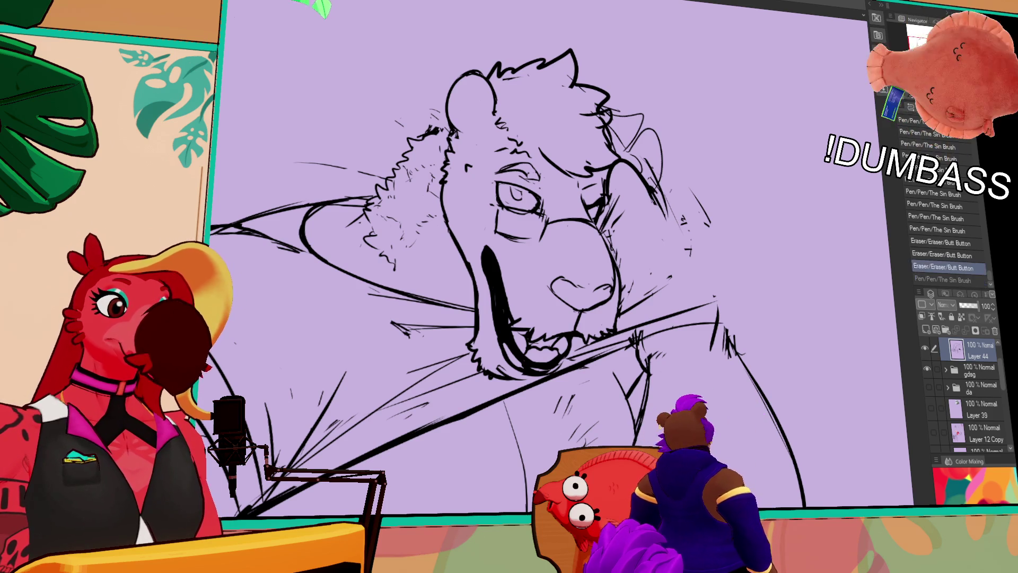
{"action": "left_click_drag", "start_coordinate": [644, 183], "coordinate": [711, 300]}
{"action": "left_click_drag", "start_coordinate": [684, 233], "coordinate": [710, 300]}
{"action": "left_click_drag", "start_coordinate": [695, 257], "coordinate": [723, 340]}
{"action": "left_click_drag", "start_coordinate": [724, 328], "coordinate": [740, 355]}
{"action": "mouse_move", "coordinate": [713, 318]}
{"action": "left_mouse_down"}
{"action": "mouse_move", "coordinate": [716, 329]}
{"action": "mouse_move", "coordinate": [701, 279]}
{"action": "left_mouse_up"}
Step: Erase the leftover shoulder sketch and ink one continuous shoulder line across the gap
{"action": "left_click_drag", "start_coordinate": [689, 244], "coordinate": [713, 302]}
{"action": "left_click_drag", "start_coordinate": [671, 217], "coordinate": [684, 239]}
{"action": "left_click_drag", "start_coordinate": [615, 161], "coordinate": [685, 226]}
{"action": "left_click_drag", "start_coordinate": [684, 225], "coordinate": [713, 297]}
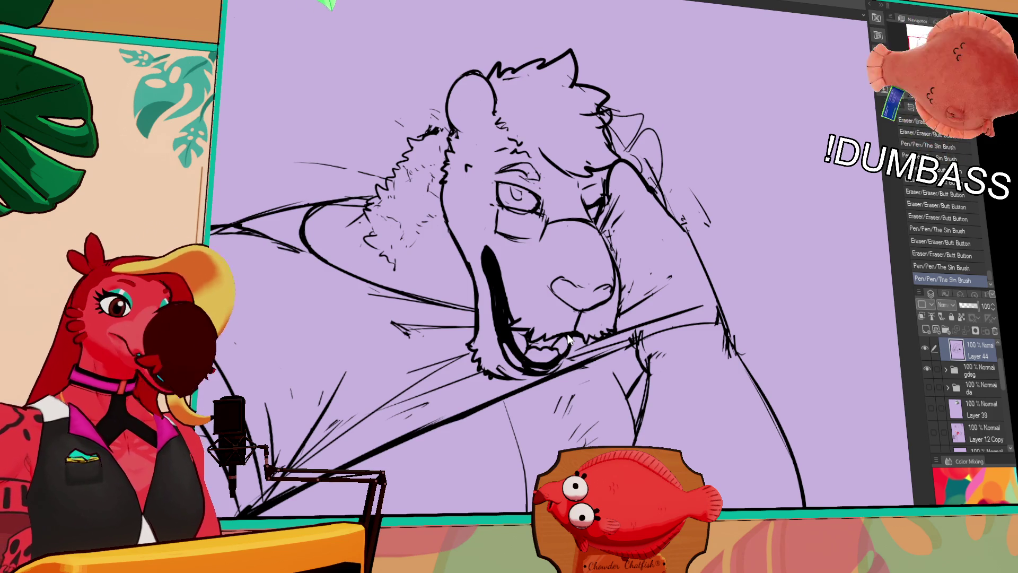
{"action": "left_click_drag", "start_coordinate": [656, 235], "coordinate": [672, 227]}
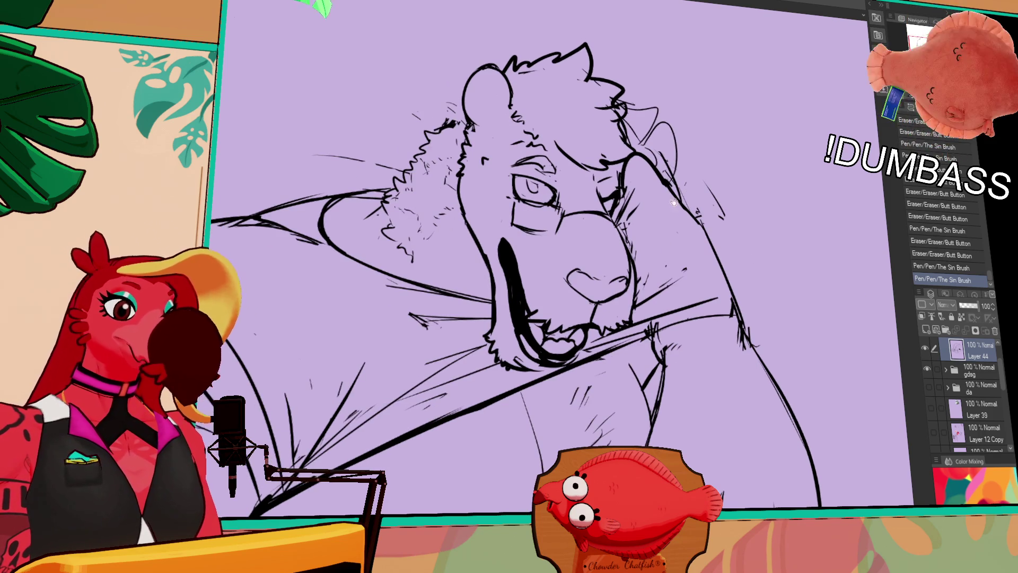
{"action": "mouse_move", "coordinate": [485, 226]}
{"action": "left_mouse_down"}
{"action": "mouse_move", "coordinate": [460, 175]}
{"action": "mouse_move", "coordinate": [456, 133]}
{"action": "mouse_move", "coordinate": [525, 30]}
{"action": "mouse_move", "coordinate": [539, 119]}
{"action": "left_mouse_up"}
Step: Lasso the left side of the head outline, nudge it left, and deselect
{"action": "left_click_drag", "start_coordinate": [500, 170], "coordinate": [484, 194]}
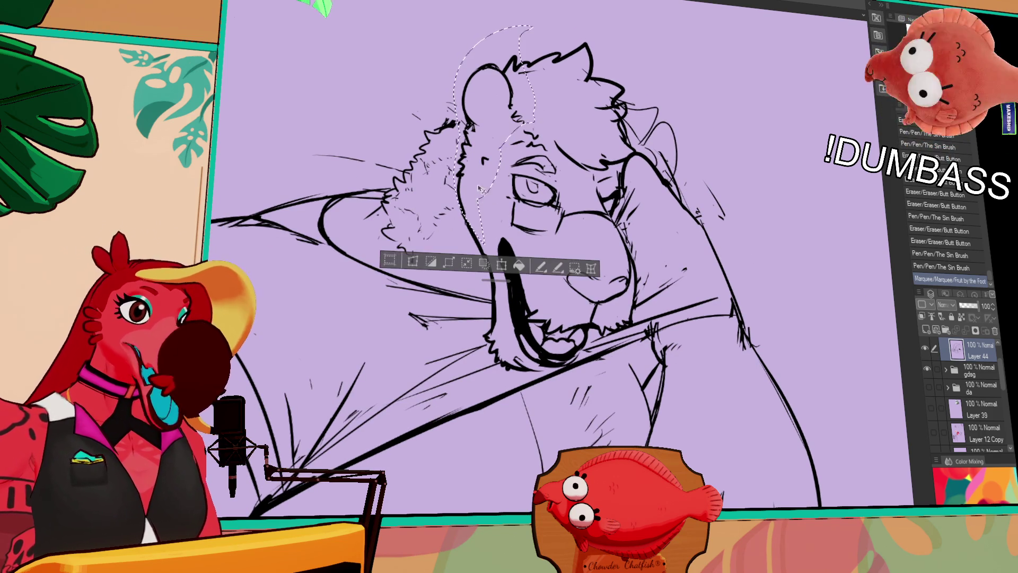
{"action": "key", "text": "Left"}
{"action": "key", "text": "Left"}
{"action": "key", "text": "Left"}
{"action": "key", "text": "ctrl+d"}
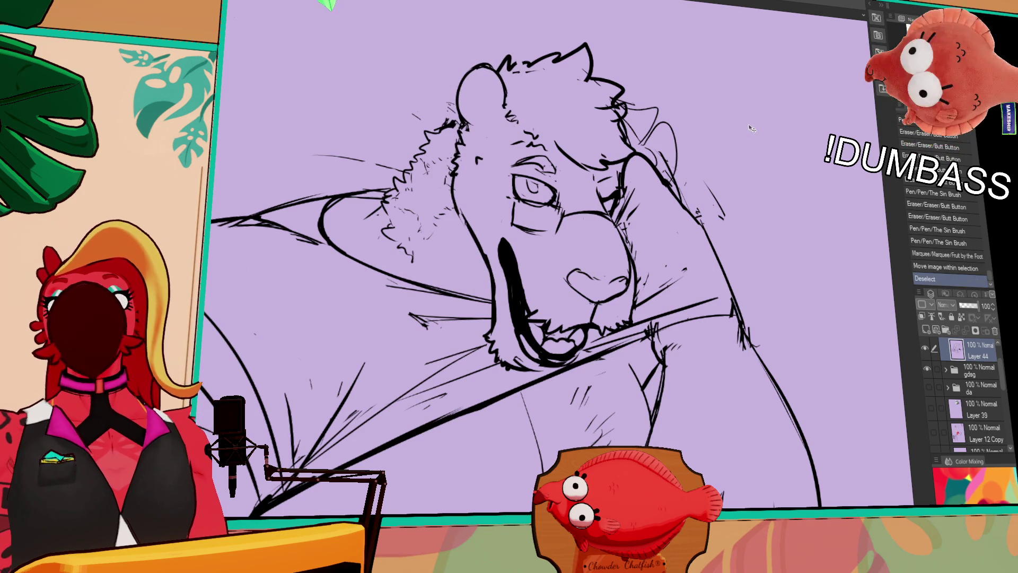
{"action": "left_click_drag", "start_coordinate": [755, 199], "coordinate": [761, 183]}
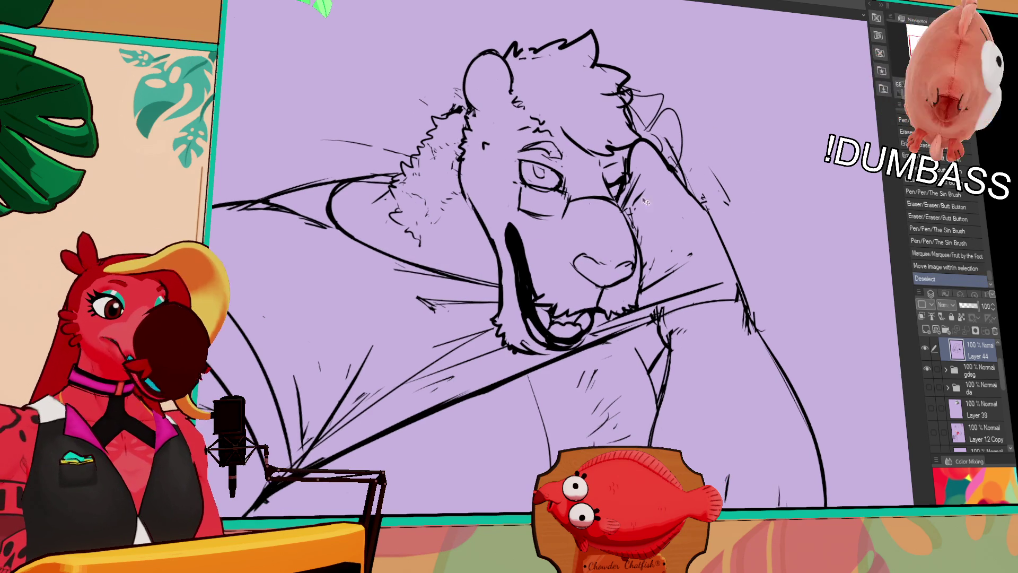
Step: Erase and redraw the small lines near the brow, undoing a stray stroke
{"action": "left_click_drag", "start_coordinate": [634, 175], "coordinate": [626, 202]}
{"action": "mouse_move", "coordinate": [633, 160]}
{"action": "left_mouse_down"}
{"action": "mouse_move", "coordinate": [629, 191]}
{"action": "mouse_move", "coordinate": [666, 185]}
{"action": "left_mouse_up"}
{"action": "left_click_drag", "start_coordinate": [772, 95], "coordinate": [801, 110]}
{"action": "left_click", "coordinate": [548, 251]}
{"action": "key", "text": "ctrl+z"}
Step: Add short fur strokes at the left of the mane and thicken the mouth's left edge
{"action": "left_click_drag", "start_coordinate": [514, 193], "coordinate": [506, 203]}
{"action": "mouse_move", "coordinate": [516, 187]}
{"action": "left_mouse_down"}
{"action": "mouse_move", "coordinate": [503, 201]}
{"action": "mouse_move", "coordinate": [499, 194]}
{"action": "left_mouse_up"}
{"action": "left_click_drag", "start_coordinate": [530, 232], "coordinate": [541, 270]}
{"action": "left_click_drag", "start_coordinate": [538, 266], "coordinate": [542, 276]}
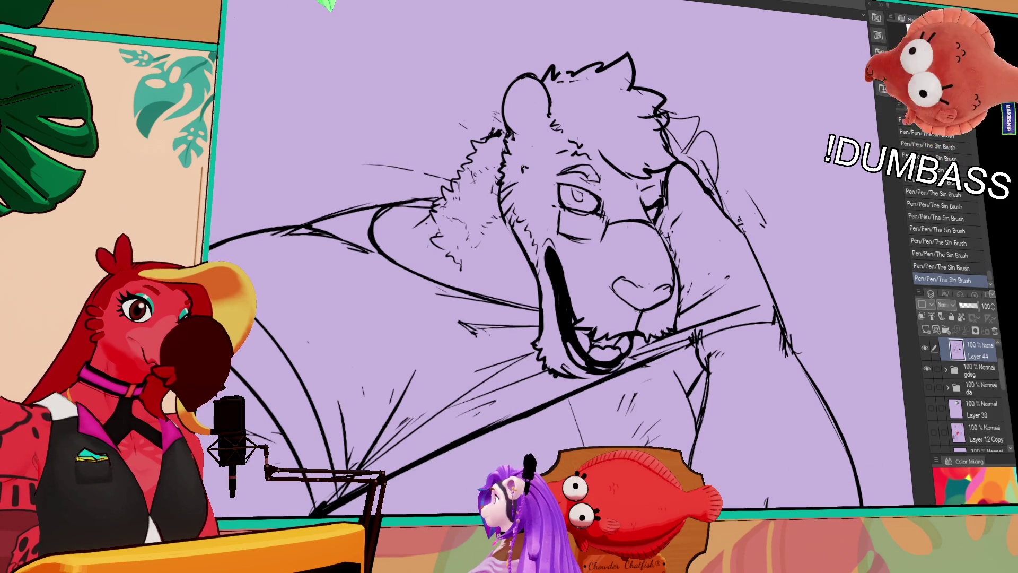
Step: Draw a pupil dot in the lion's eye, undoing the stray attempts
{"action": "left_click_drag", "start_coordinate": [578, 343], "coordinate": [572, 324]}
{"action": "key", "text": "ctrl+z"}
{"action": "left_click_drag", "start_coordinate": [567, 197], "coordinate": [569, 200]}
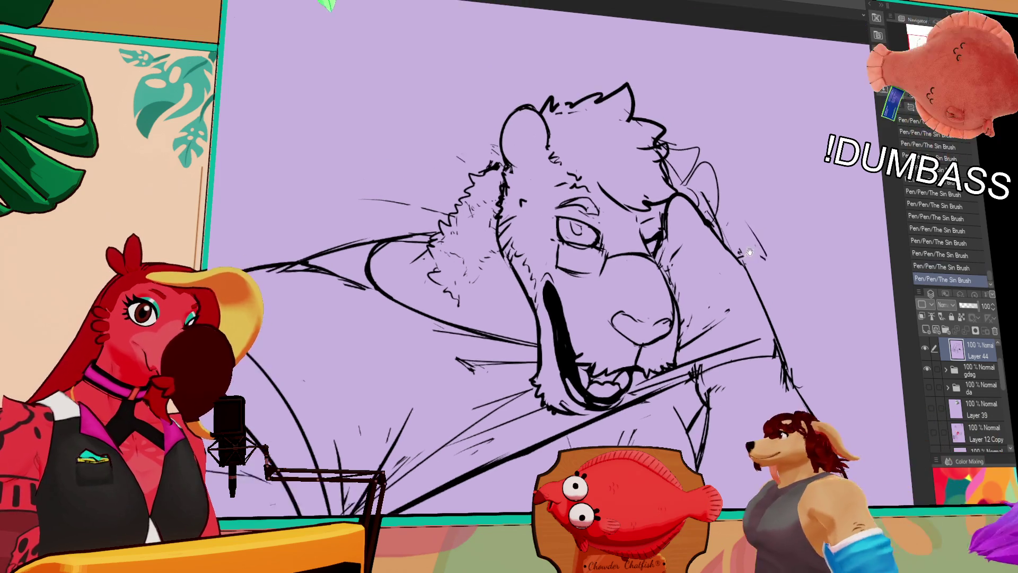
{"action": "left_click_drag", "start_coordinate": [567, 255], "coordinate": [574, 247]}
{"action": "key", "text": "ctrl+z"}
{"action": "left_click", "coordinate": [579, 252]}
{"action": "key", "text": "ctrl+z"}
{"action": "left_click", "coordinate": [580, 253]}
{"action": "key", "text": "ctrl+z"}
{"action": "left_click", "coordinate": [579, 255]}
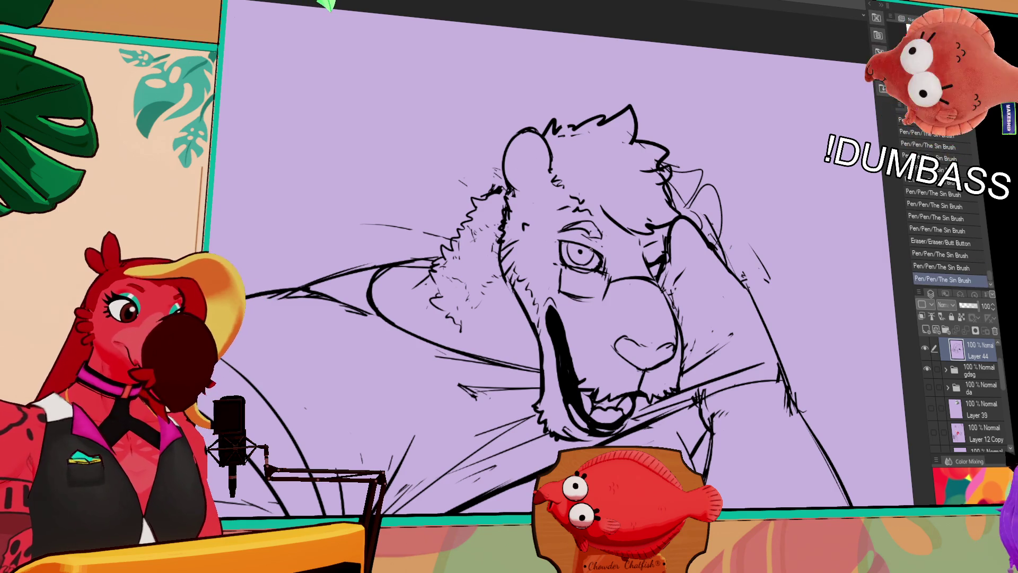
Step: Zoom in and rework the short marks around the eye and the head's right side
{"action": "scroll", "coordinate": [593, 256], "scroll_direction": "up", "scroll_amount": 1}
{"action": "left_click_drag", "start_coordinate": [663, 234], "coordinate": [649, 260]}
{"action": "left_click_drag", "start_coordinate": [737, 152], "coordinate": [746, 153]}
{"action": "left_click_drag", "start_coordinate": [586, 233], "coordinate": [602, 232]}
{"action": "left_click_drag", "start_coordinate": [584, 228], "coordinate": [604, 229]}
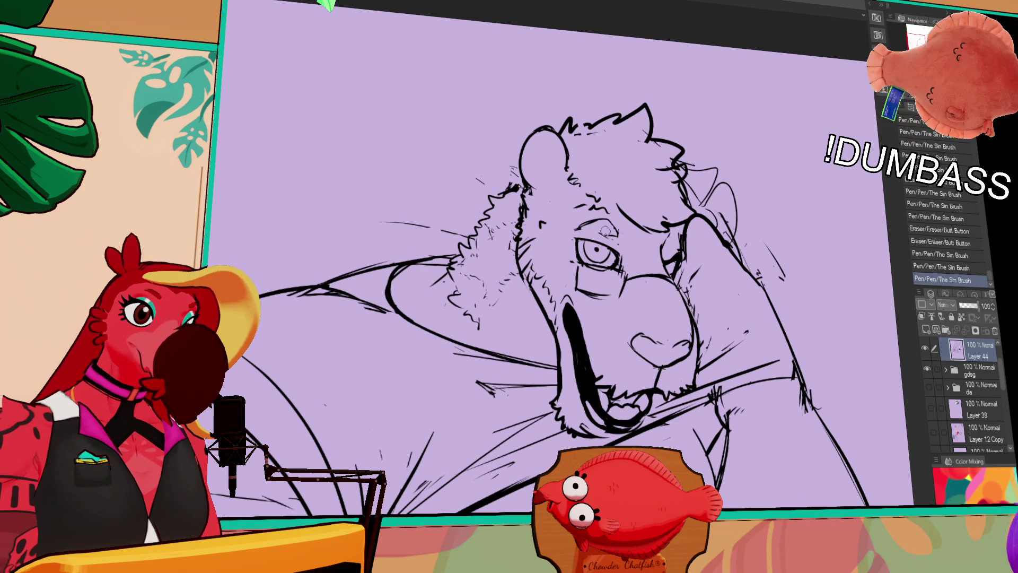
{"action": "left_click_drag", "start_coordinate": [777, 187], "coordinate": [790, 227]}
{"action": "mouse_move", "coordinate": [692, 206]}
{"action": "left_mouse_down"}
{"action": "mouse_move", "coordinate": [689, 233]}
{"action": "mouse_move", "coordinate": [689, 220]}
{"action": "mouse_move", "coordinate": [626, 234]}
{"action": "mouse_move", "coordinate": [610, 204]}
{"action": "mouse_move", "coordinate": [646, 196]}
{"action": "left_mouse_up"}
Step: Redraw the brow line and add small hair strokes near the ear base and brow
{"action": "left_click_drag", "start_coordinate": [551, 266], "coordinate": [563, 268]}
{"action": "mouse_move", "coordinate": [557, 260]}
{"action": "left_mouse_down"}
{"action": "mouse_move", "coordinate": [565, 265]}
{"action": "mouse_move", "coordinate": [556, 275]}
{"action": "left_mouse_up"}
{"action": "left_click_drag", "start_coordinate": [600, 228], "coordinate": [609, 243]}
{"action": "left_click_drag", "start_coordinate": [546, 239], "coordinate": [566, 231]}
{"action": "left_click_drag", "start_coordinate": [610, 192], "coordinate": [617, 186]}
{"action": "left_click_drag", "start_coordinate": [617, 190], "coordinate": [623, 183]}
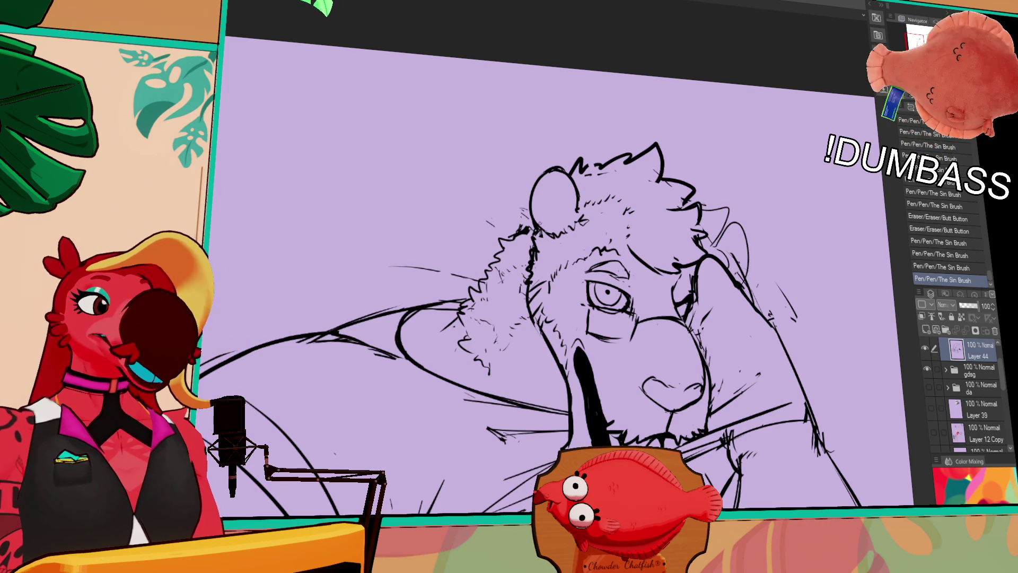
Step: Lasso around the eye, then cancel that first selection
{"action": "left_click_drag", "start_coordinate": [734, 269], "coordinate": [757, 220]}
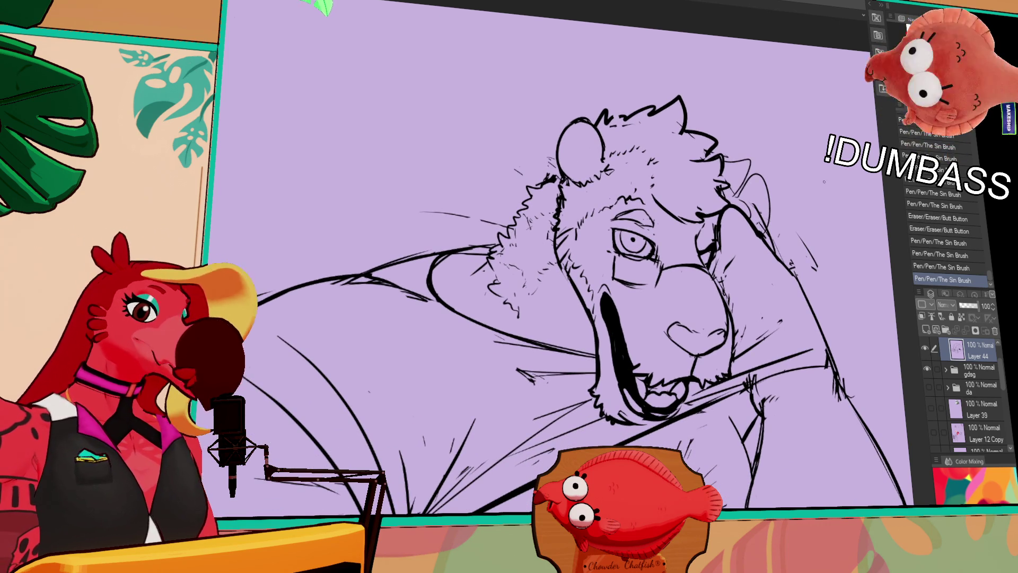
{"action": "left_click_drag", "start_coordinate": [608, 282], "coordinate": [603, 219]}
{"action": "key", "text": "ctrl+z"}
Step: Lasso the eye, shift it slightly, and deselect
{"action": "mouse_move", "coordinate": [669, 238]}
{"action": "left_mouse_down"}
{"action": "mouse_move", "coordinate": [658, 271]}
{"action": "mouse_move", "coordinate": [615, 225]}
{"action": "left_mouse_up"}
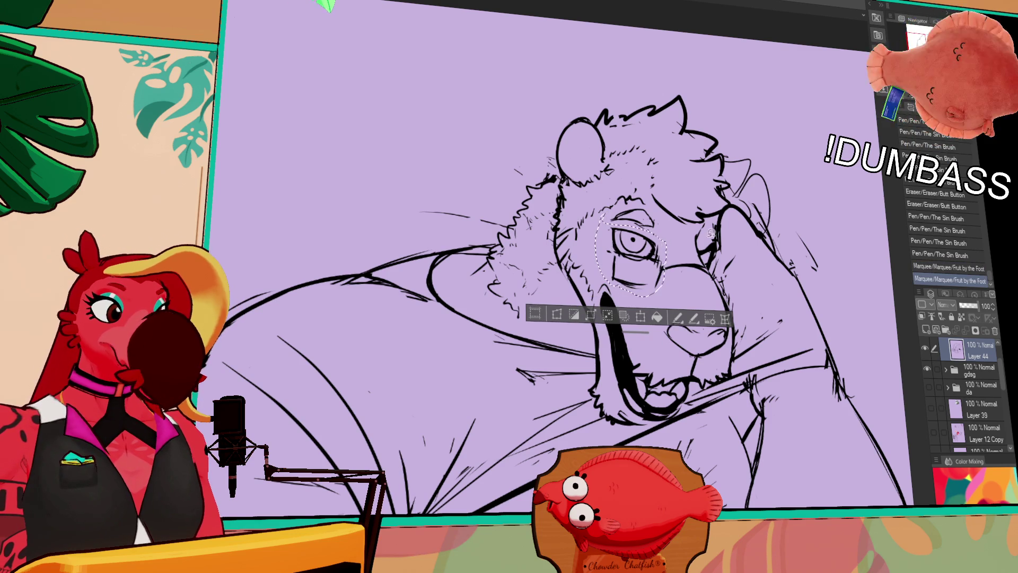
{"action": "mouse_move", "coordinate": [662, 280]}
{"action": "left_mouse_down"}
{"action": "mouse_move", "coordinate": [666, 253]}
{"action": "mouse_move", "coordinate": [651, 290]}
{"action": "left_mouse_up"}
{"action": "key", "text": "ctrl+d"}
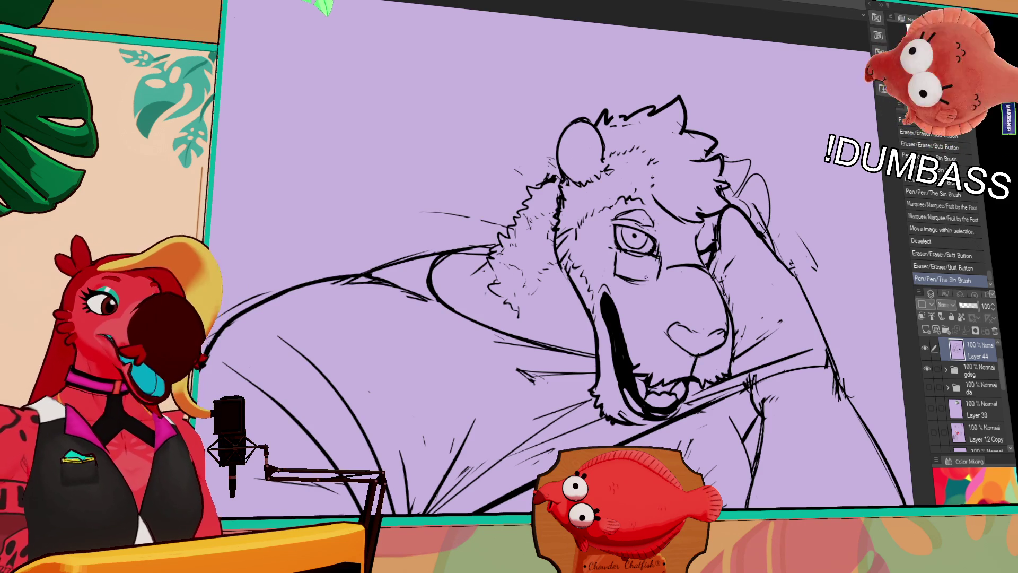
Step: Clean up and redraw the lower eye line and add two short strokes by the glasses
{"action": "mouse_move", "coordinate": [629, 275]}
{"action": "left_mouse_down"}
{"action": "mouse_move", "coordinate": [618, 280]}
{"action": "mouse_move", "coordinate": [644, 286]}
{"action": "left_mouse_up"}
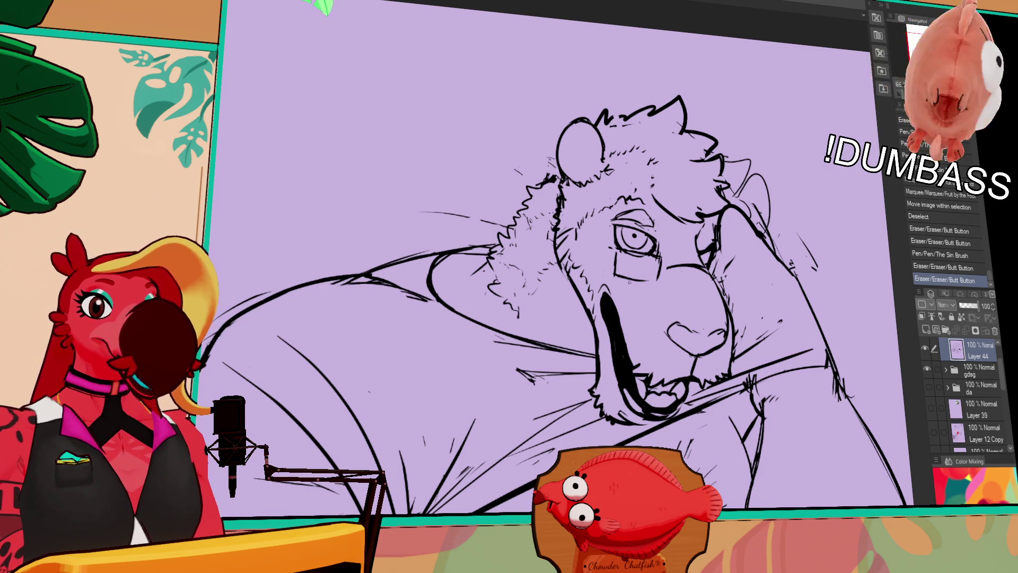
{"action": "mouse_move", "coordinate": [616, 279]}
{"action": "left_mouse_down"}
{"action": "mouse_move", "coordinate": [658, 284]}
{"action": "mouse_move", "coordinate": [645, 281]}
{"action": "left_mouse_up"}
{"action": "left_click_drag", "start_coordinate": [618, 280], "coordinate": [657, 283]}
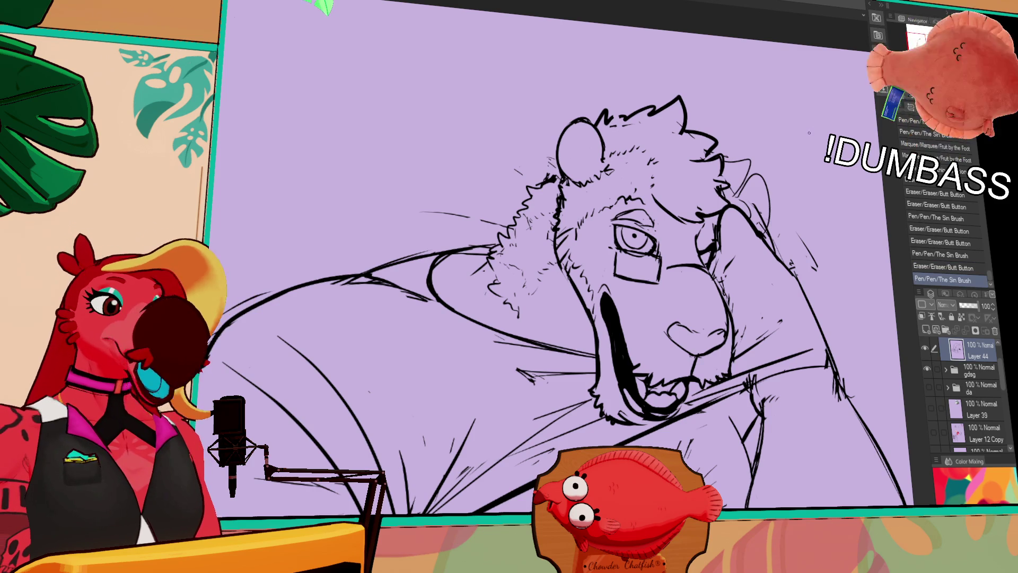
{"action": "left_click_drag", "start_coordinate": [650, 281], "coordinate": [657, 268]}
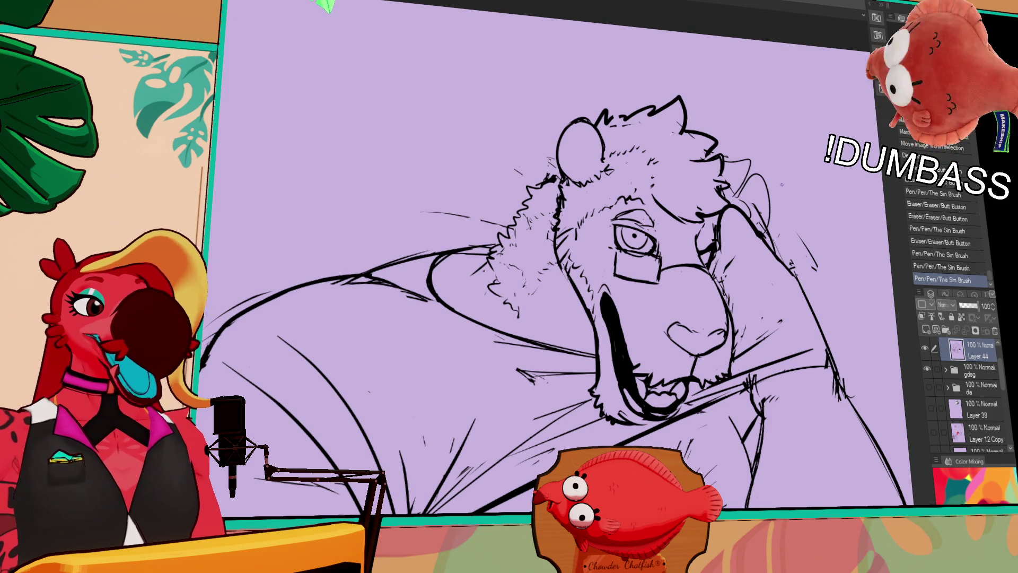
Step: Thin the line running below the lion's chin, undoing unwanted erases and strokes
{"action": "left_click_drag", "start_coordinate": [732, 390], "coordinate": [801, 357]}
{"action": "key", "text": "ctrl+z"}
{"action": "left_click_drag", "start_coordinate": [749, 378], "coordinate": [809, 356]}
{"action": "mouse_move", "coordinate": [745, 379]}
{"action": "left_mouse_down"}
{"action": "mouse_move", "coordinate": [707, 403]}
{"action": "mouse_move", "coordinate": [790, 363]}
{"action": "mouse_move", "coordinate": [767, 357]}
{"action": "mouse_move", "coordinate": [686, 391]}
{"action": "left_mouse_up"}
{"action": "key", "text": "ctrl+z"}
{"action": "key", "text": "ctrl+z"}
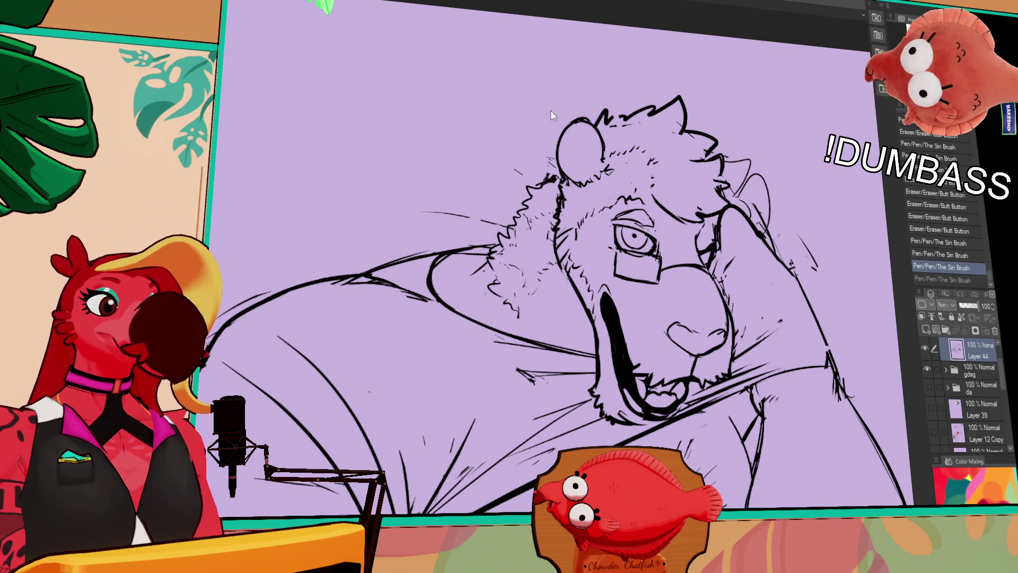
{"action": "left_click_drag", "start_coordinate": [706, 338], "coordinate": [813, 266]}
Step: Erase and redraw strokes on the lion's body, undoing the unwanted ones
{"action": "mouse_move", "coordinate": [636, 368]}
{"action": "left_mouse_down"}
{"action": "mouse_move", "coordinate": [703, 341]}
{"action": "mouse_move", "coordinate": [662, 351]}
{"action": "left_mouse_up"}
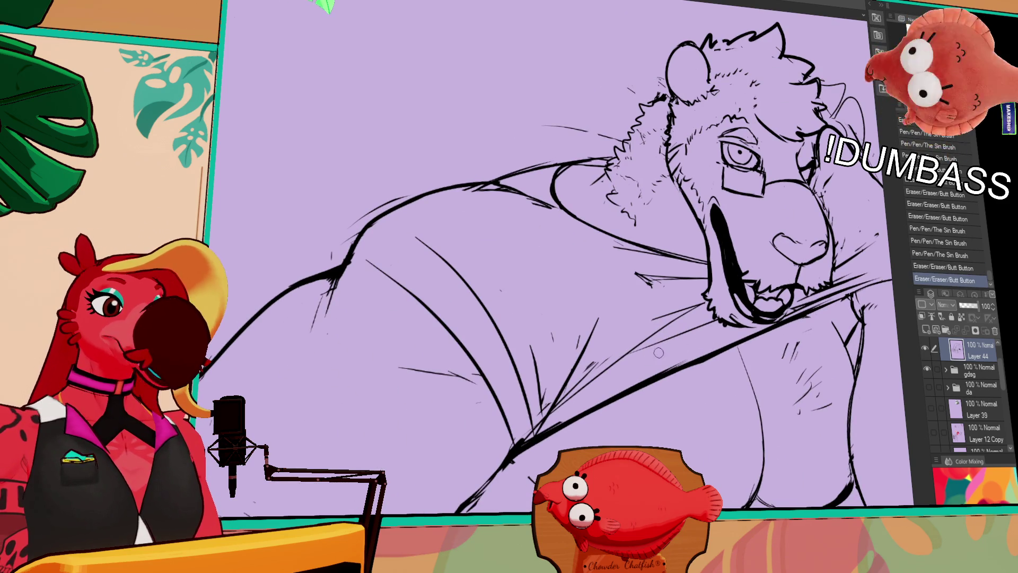
{"action": "mouse_move", "coordinate": [751, 329]}
{"action": "left_mouse_down"}
{"action": "mouse_move", "coordinate": [656, 371]}
{"action": "mouse_move", "coordinate": [630, 364]}
{"action": "left_mouse_up"}
{"action": "key", "text": "ctrl+z"}
{"action": "key", "text": "ctrl+z"}
{"action": "mouse_move", "coordinate": [721, 324]}
{"action": "left_mouse_down"}
{"action": "mouse_move", "coordinate": [614, 379]}
{"action": "mouse_move", "coordinate": [654, 367]}
{"action": "left_mouse_up"}
{"action": "key", "text": "ctrl+z"}
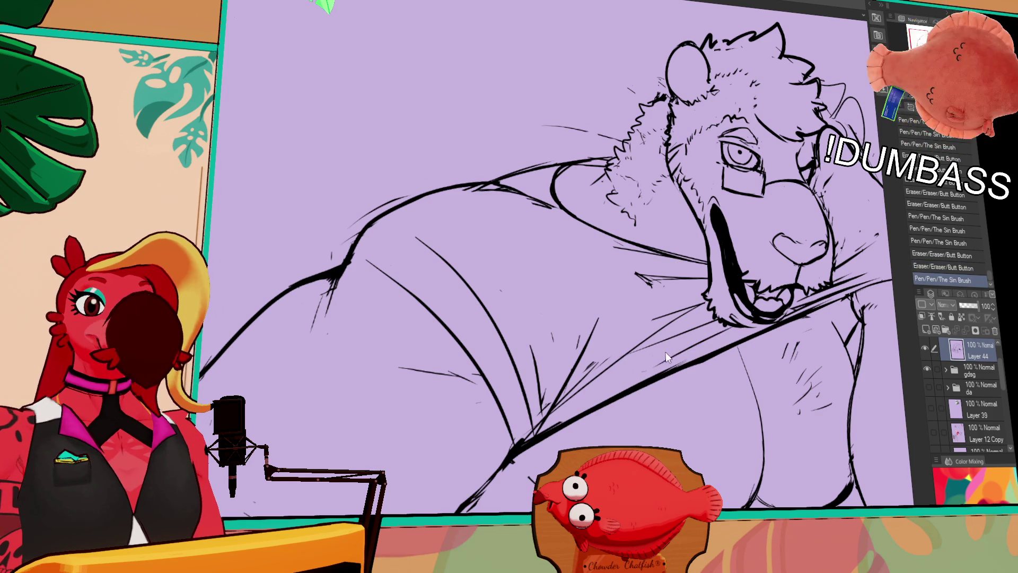
{"action": "key", "text": "ctrl+z"}
{"action": "left_click_drag", "start_coordinate": [572, 411], "coordinate": [554, 426]}
Step: Erase lines on the chest below the mouth and try a new chest stroke
{"action": "left_click_drag", "start_coordinate": [763, 231], "coordinate": [754, 260]}
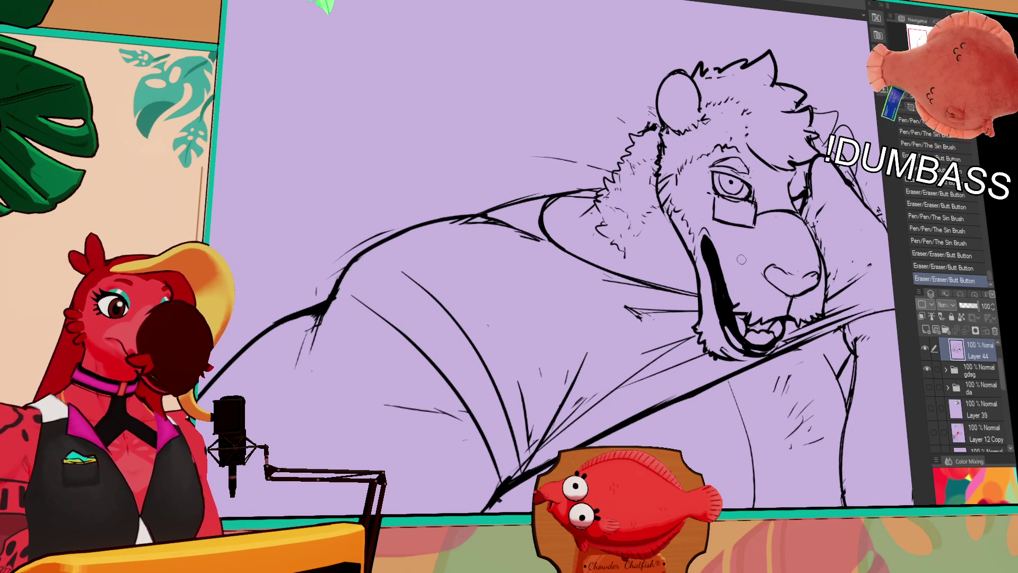
{"action": "left_click_drag", "start_coordinate": [654, 307], "coordinate": [630, 322]}
{"action": "key", "text": "ctrl+z"}
{"action": "mouse_move", "coordinate": [680, 286]}
{"action": "left_mouse_down"}
{"action": "mouse_move", "coordinate": [620, 297]}
{"action": "mouse_move", "coordinate": [674, 276]}
{"action": "left_mouse_up"}
Step: Add small strokes along the cheek and erase small marks near the mouth
{"action": "left_click_drag", "start_coordinate": [880, 253], "coordinate": [819, 275]}
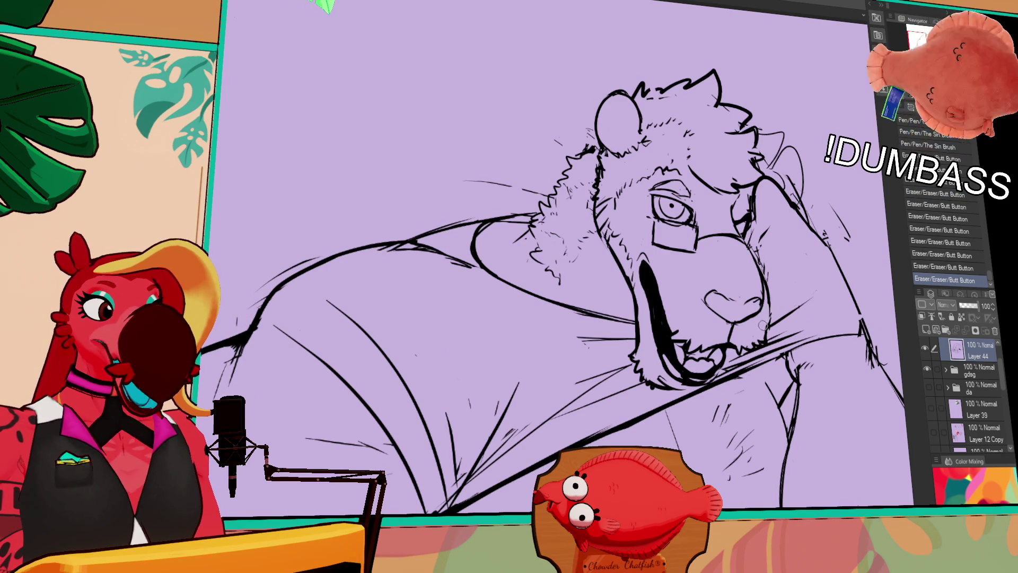
{"action": "mouse_move", "coordinate": [765, 294]}
{"action": "left_mouse_down"}
{"action": "mouse_move", "coordinate": [770, 322]}
{"action": "mouse_move", "coordinate": [767, 302]}
{"action": "left_mouse_up"}
{"action": "key", "text": "ctrl+z"}
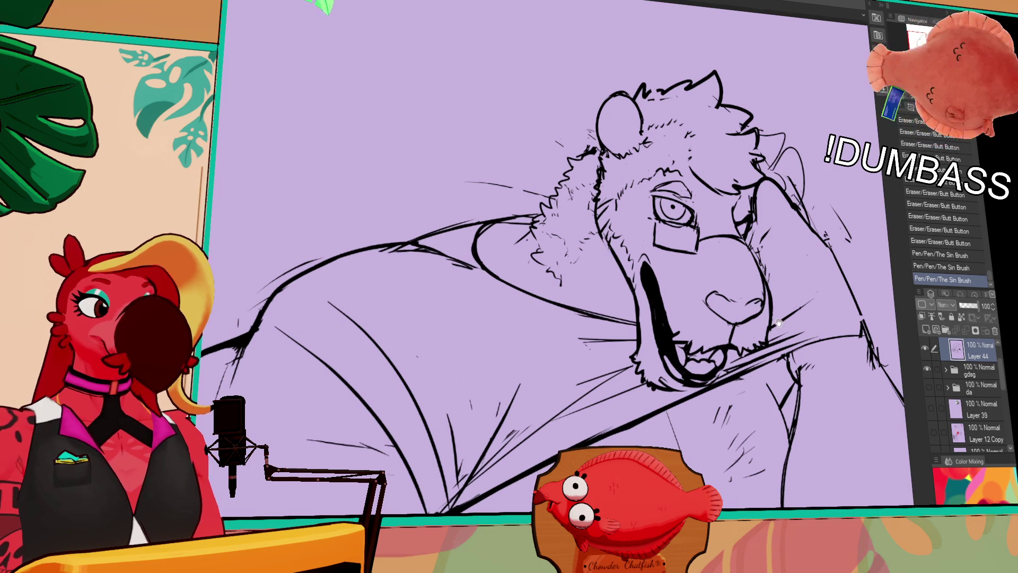
{"action": "left_click_drag", "start_coordinate": [678, 337], "coordinate": [684, 334]}
{"action": "left_click_drag", "start_coordinate": [685, 335], "coordinate": [691, 333]}
{"action": "key", "text": "ctrl+z"}
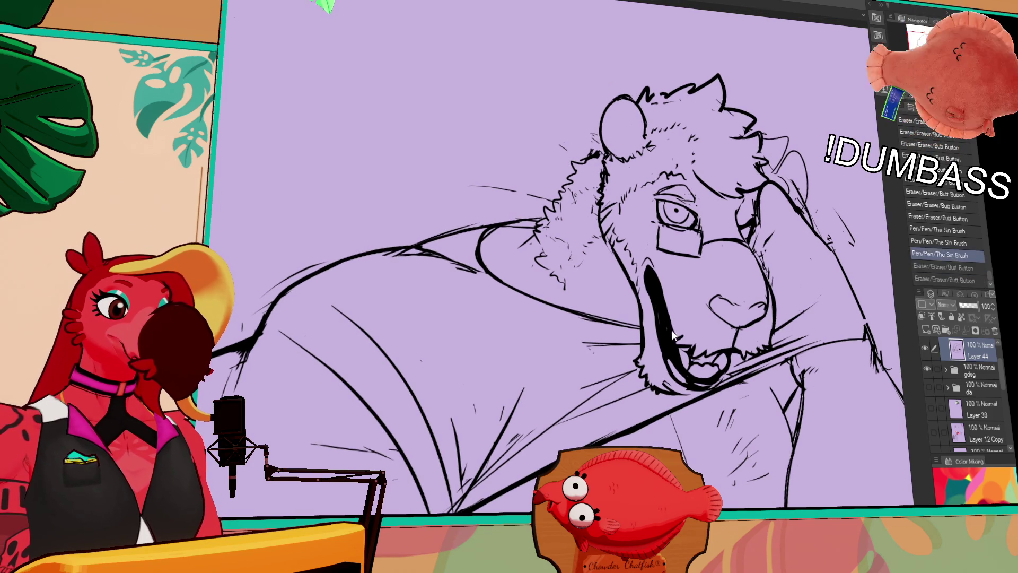